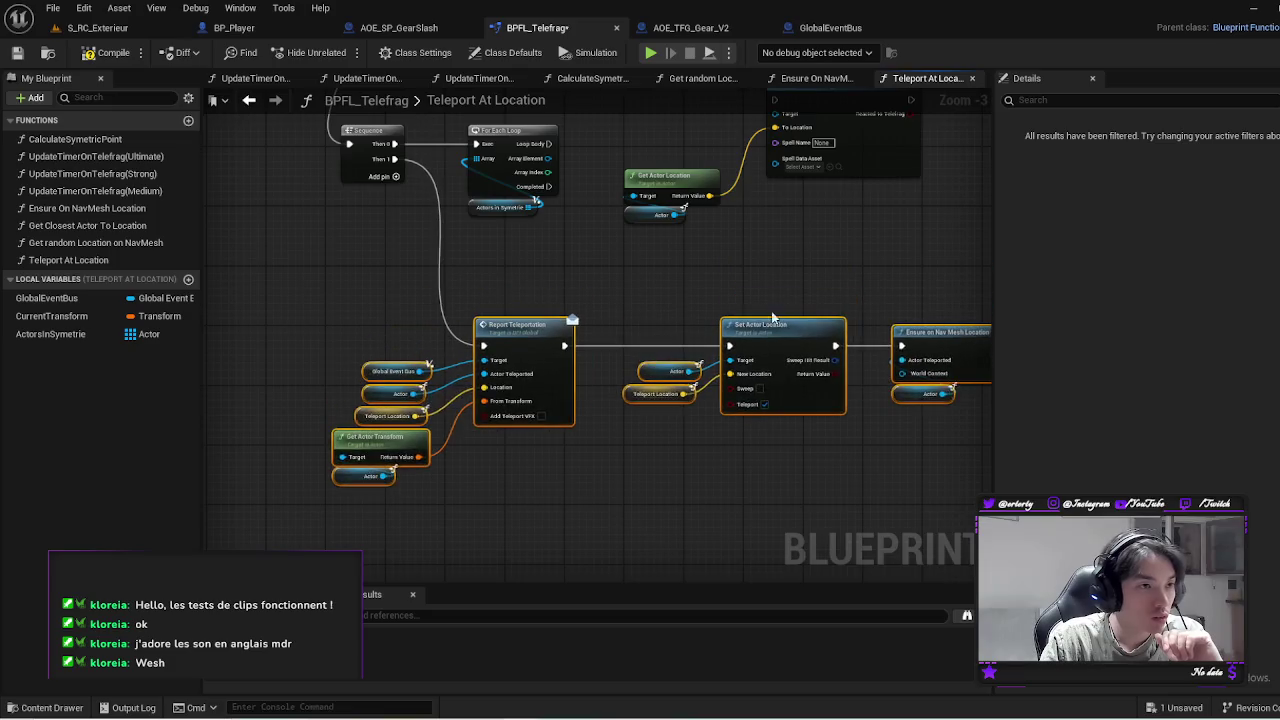
Connect the For Each Loop body and Array Element to React to Telefrag's exec and target pins
{"action": "left_click_drag", "start_coordinate": [775, 192], "coordinate": [740, 246]}
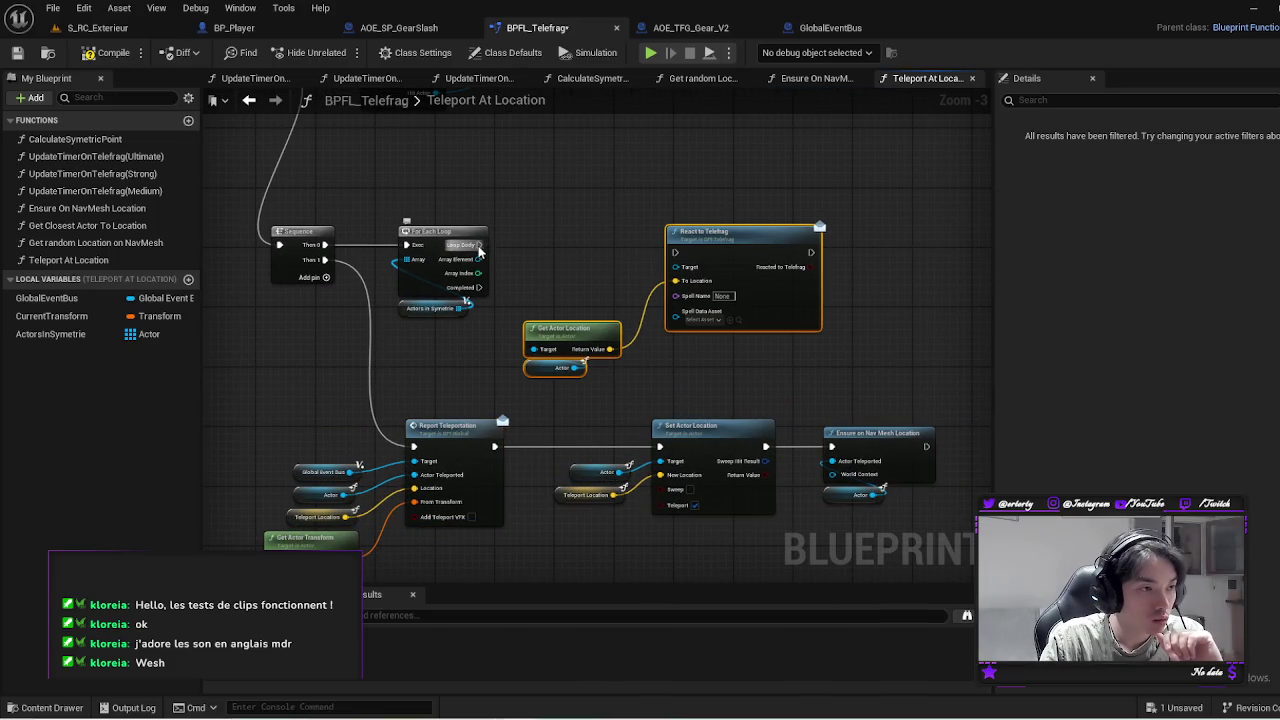
{"action": "mouse_move", "coordinate": [479, 244]}
{"action": "left_mouse_down"}
{"action": "mouse_move", "coordinate": [670, 255]}
{"action": "mouse_move", "coordinate": [731, 237]}
{"action": "left_mouse_up"}
{"action": "scroll", "coordinate": [731, 231], "scroll_direction": "up", "scroll_amount": 3}
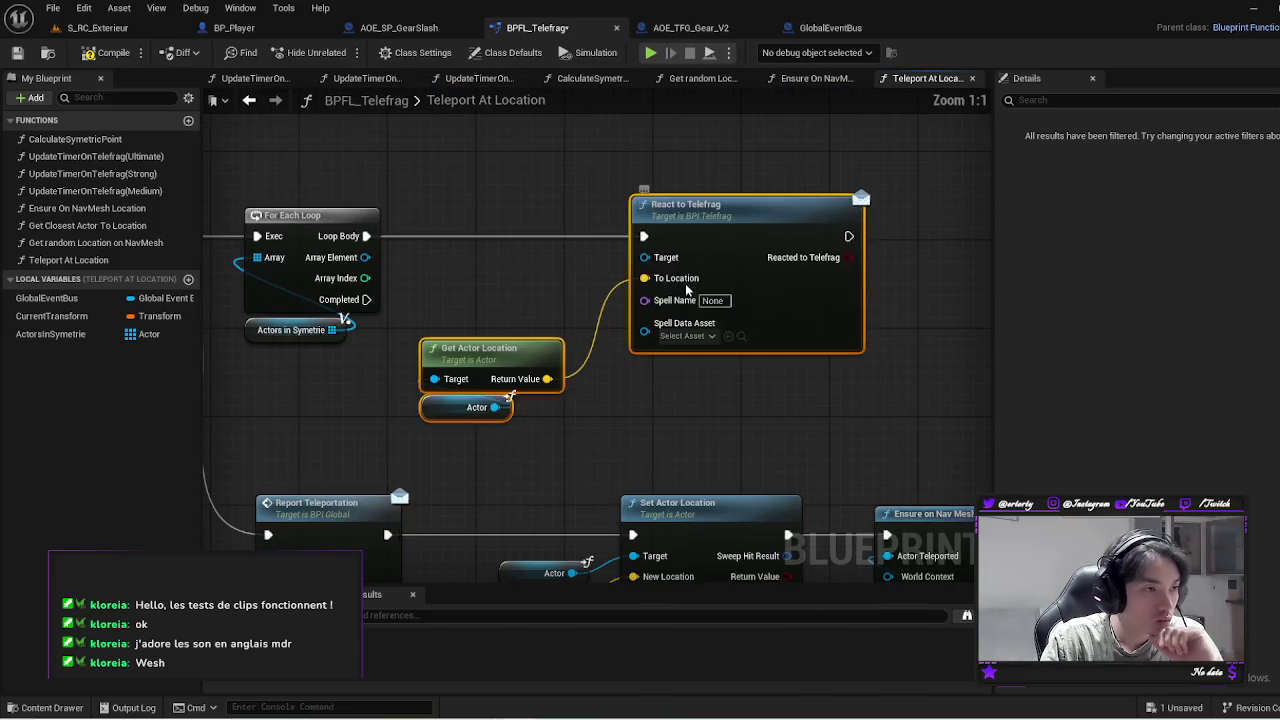
{"action": "left_click_drag", "start_coordinate": [481, 220], "coordinate": [760, 220]}
{"action": "left_click_drag", "start_coordinate": [590, 318], "coordinate": [590, 252]}
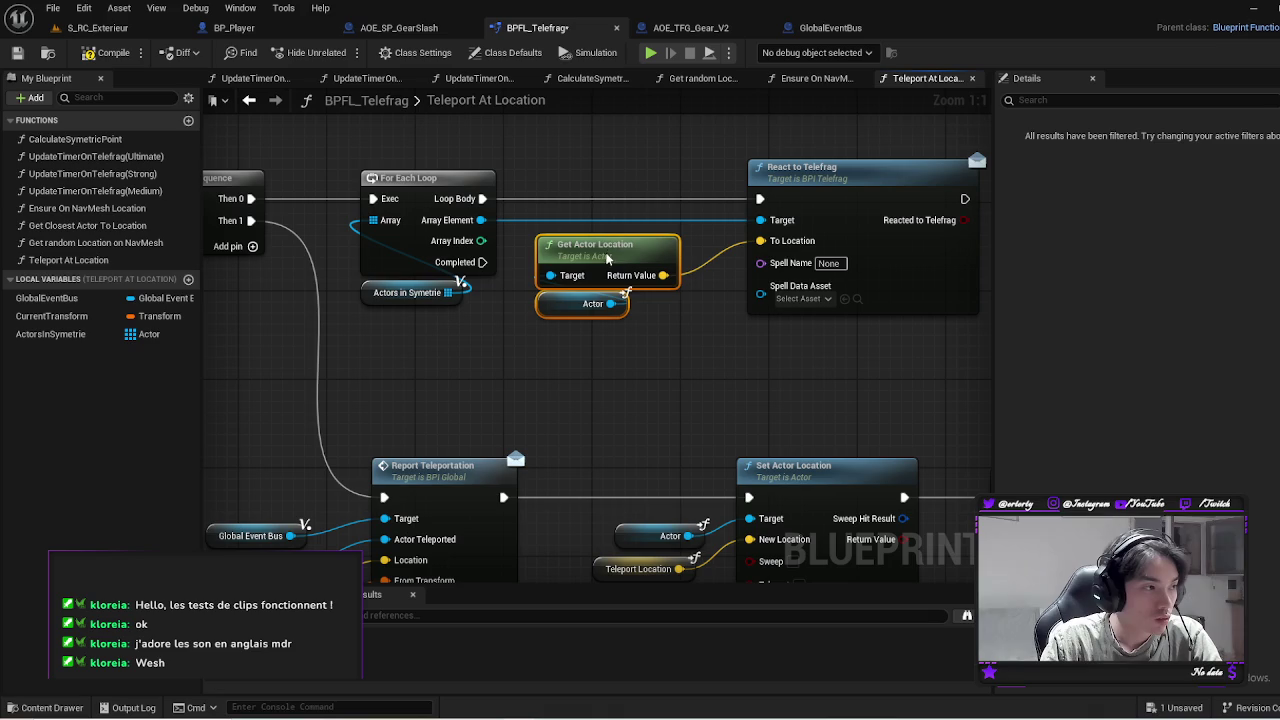
Add Spell Name and Spell Data Asset getter nodes feeding React to Telefrag's matching inputs
{"action": "left_click_drag", "start_coordinate": [761, 263], "coordinate": [720, 318]}
{"action": "type", "text": "Spell"}
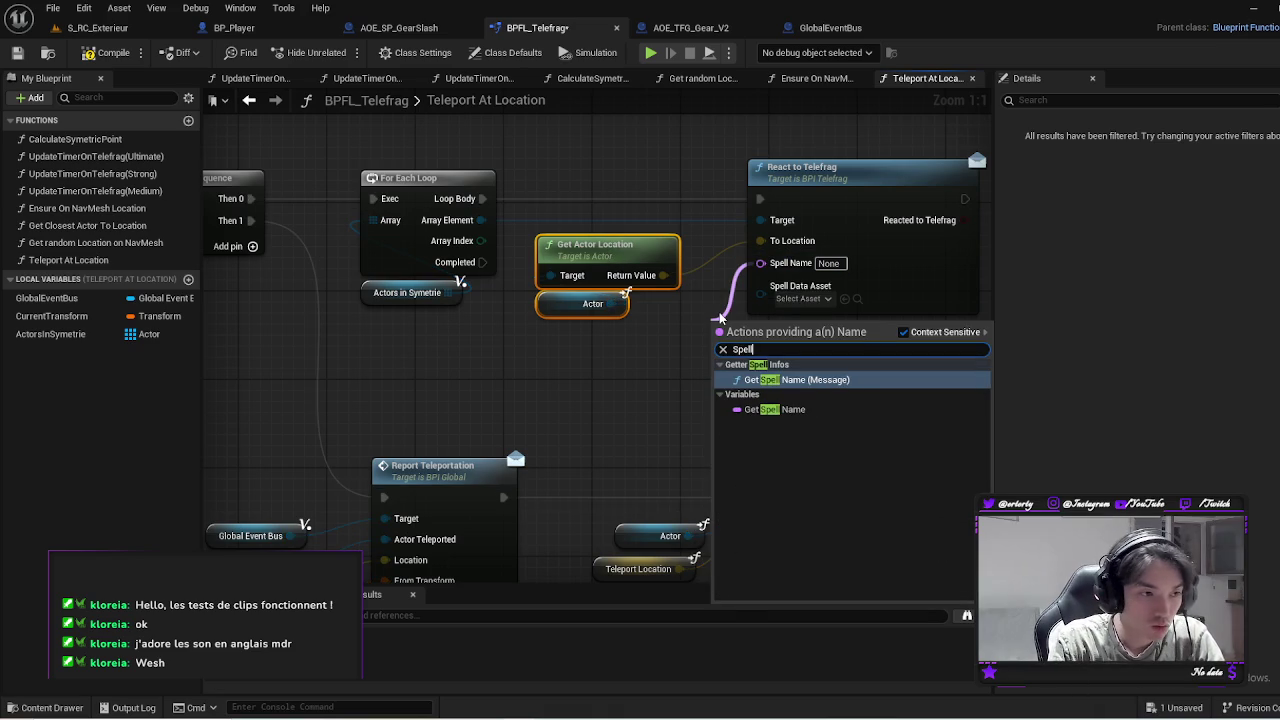
{"action": "left_click", "coordinate": [830, 408]}
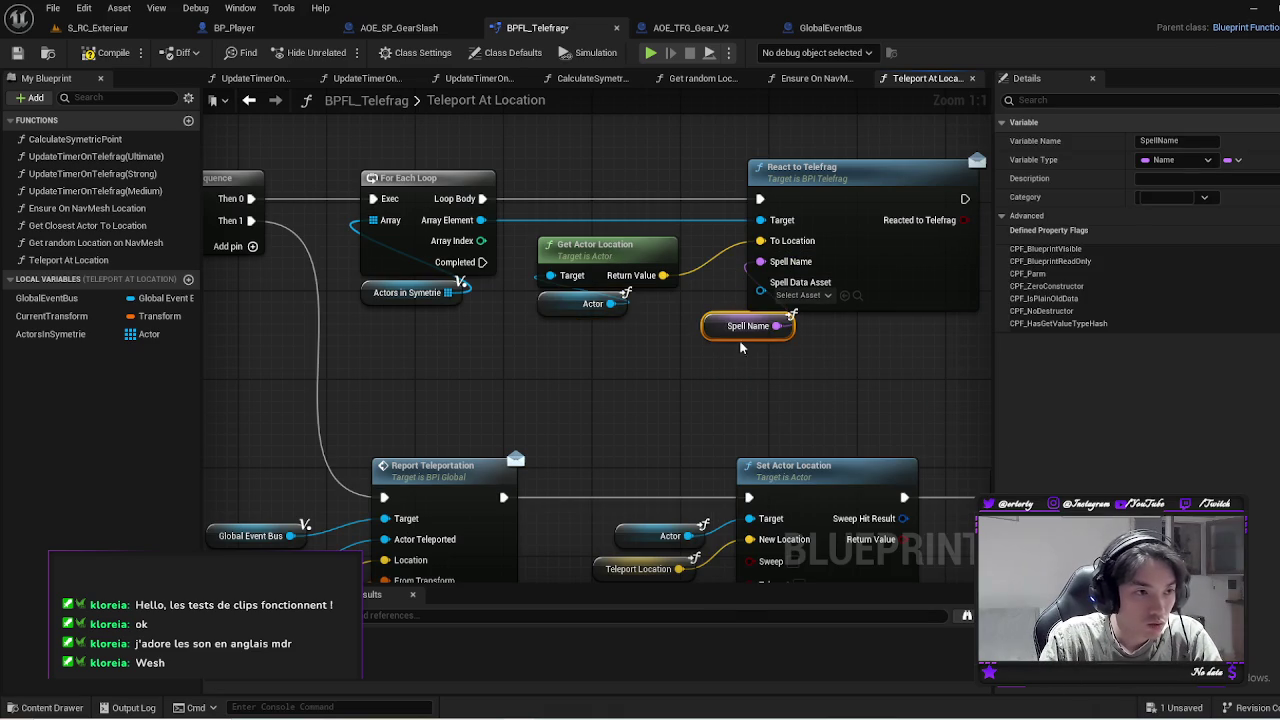
{"action": "left_click_drag", "start_coordinate": [720, 342], "coordinate": [613, 349]}
{"action": "left_click_drag", "start_coordinate": [760, 290], "coordinate": [745, 333]}
{"action": "type", "text": "spell data"}
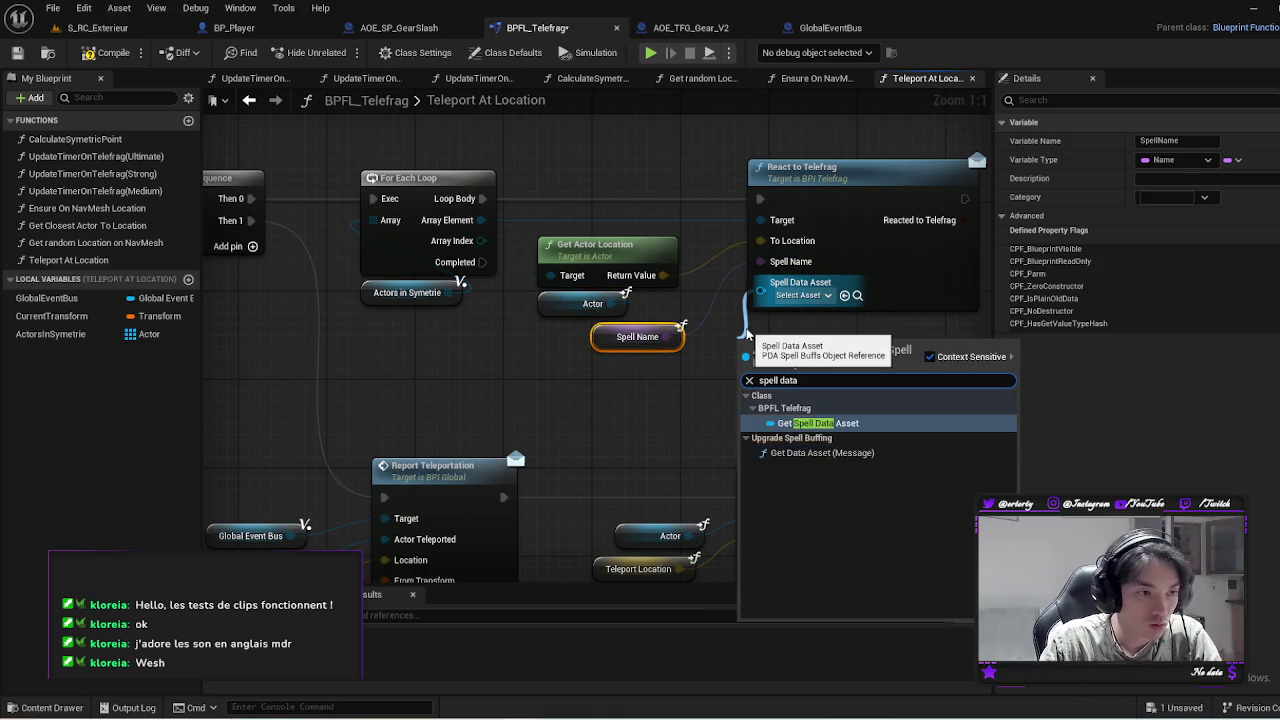
{"action": "left_click", "coordinate": [816, 423]}
{"action": "left_click_drag", "start_coordinate": [730, 350], "coordinate": [621, 382]}
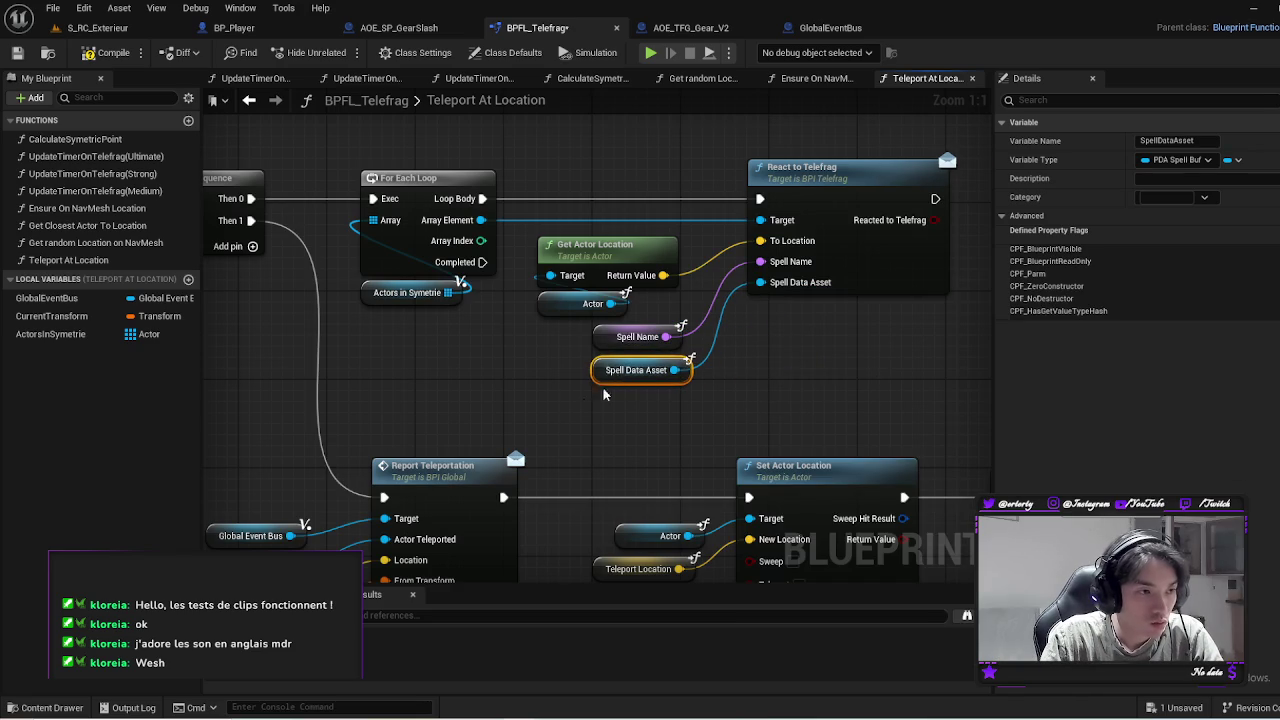
{"action": "left_click", "coordinate": [637, 337], "text": "ctrl"}
{"action": "left_click_drag", "start_coordinate": [640, 337], "coordinate": [654, 326]}
{"action": "scroll", "coordinate": [683, 409], "scroll_direction": "down", "scroll_amount": 2}
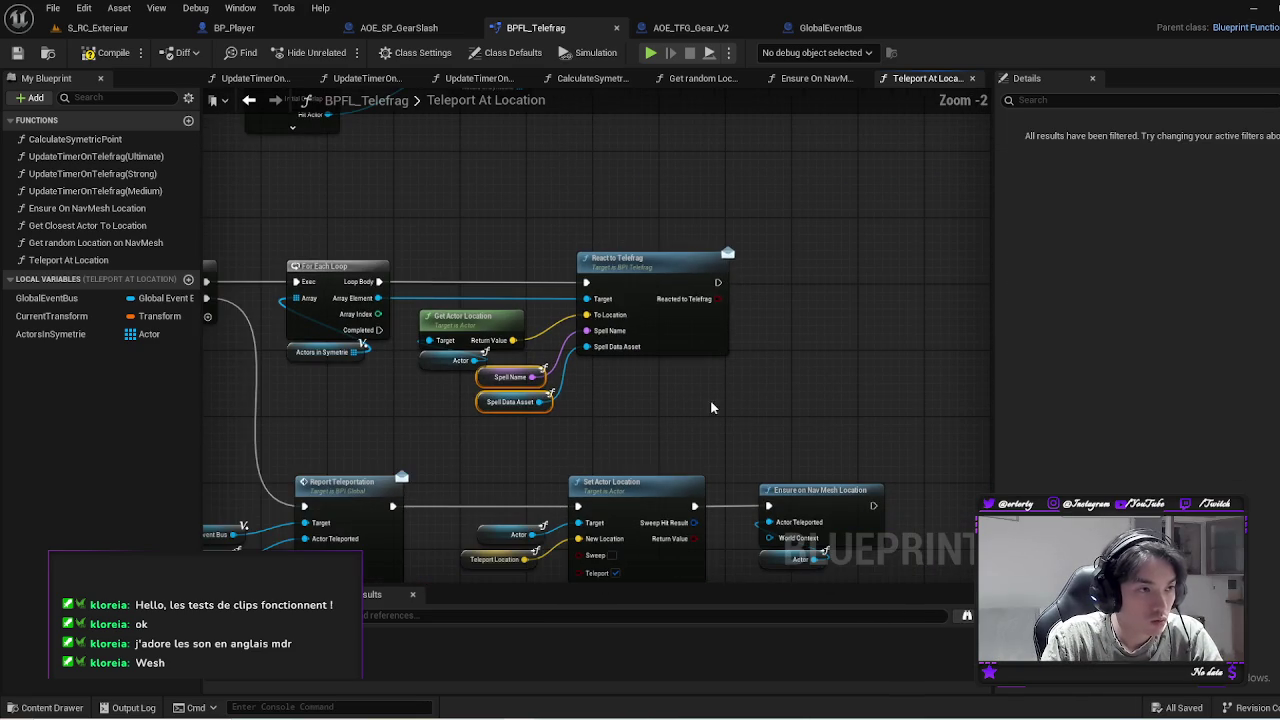
Promote the Reacted to Telefrag output to a local Boolean variable named FraktHappened
{"action": "left_click_drag", "start_coordinate": [733, 408], "coordinate": [794, 357]}
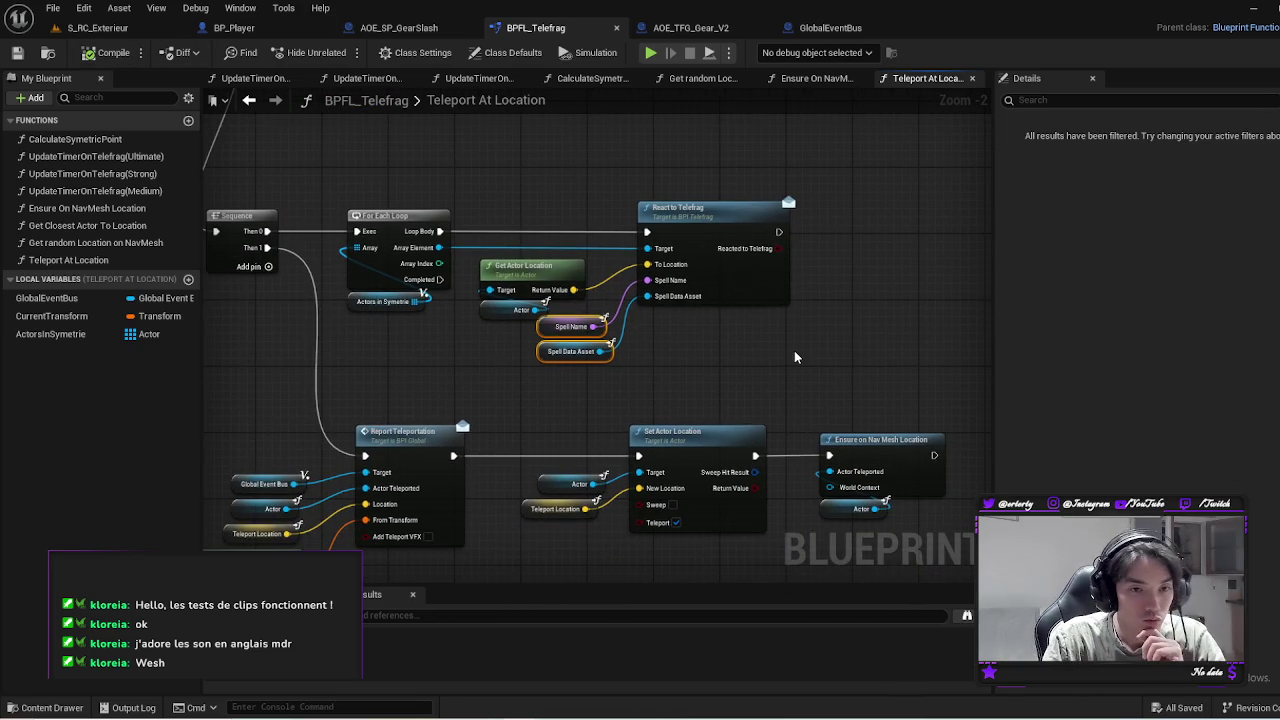
{"action": "scroll", "coordinate": [813, 355], "scroll_direction": "down", "scroll_amount": 1}
{"action": "left_click_drag", "start_coordinate": [692, 232], "coordinate": [714, 223]}
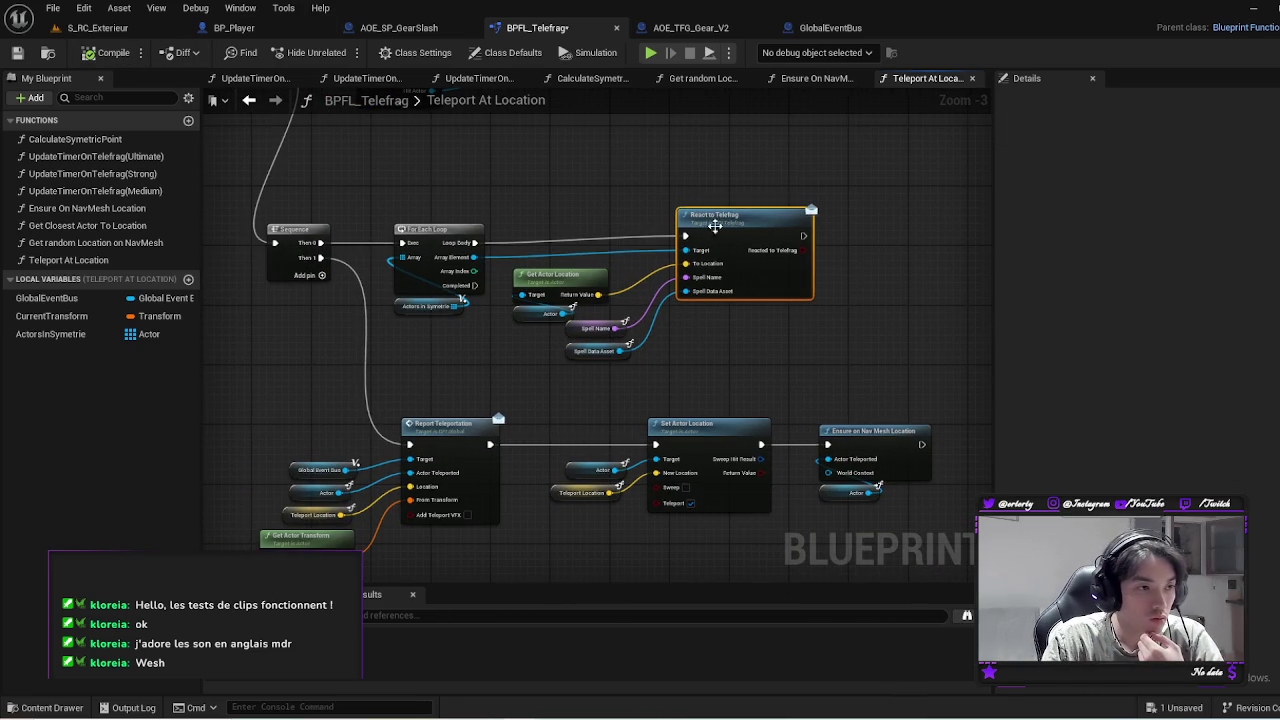
{"action": "scroll", "coordinate": [737, 320], "scroll_direction": "up", "scroll_amount": 2}
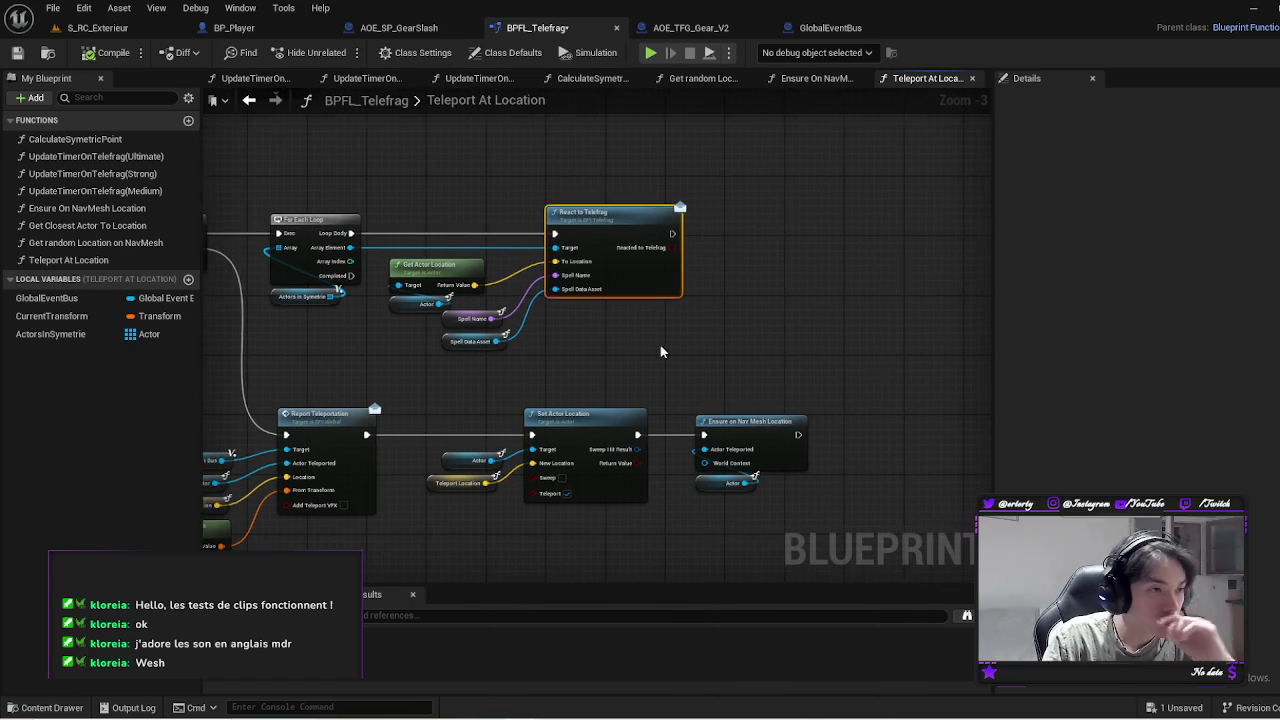
{"action": "left_click_drag", "start_coordinate": [600, 322], "coordinate": [670, 290]}
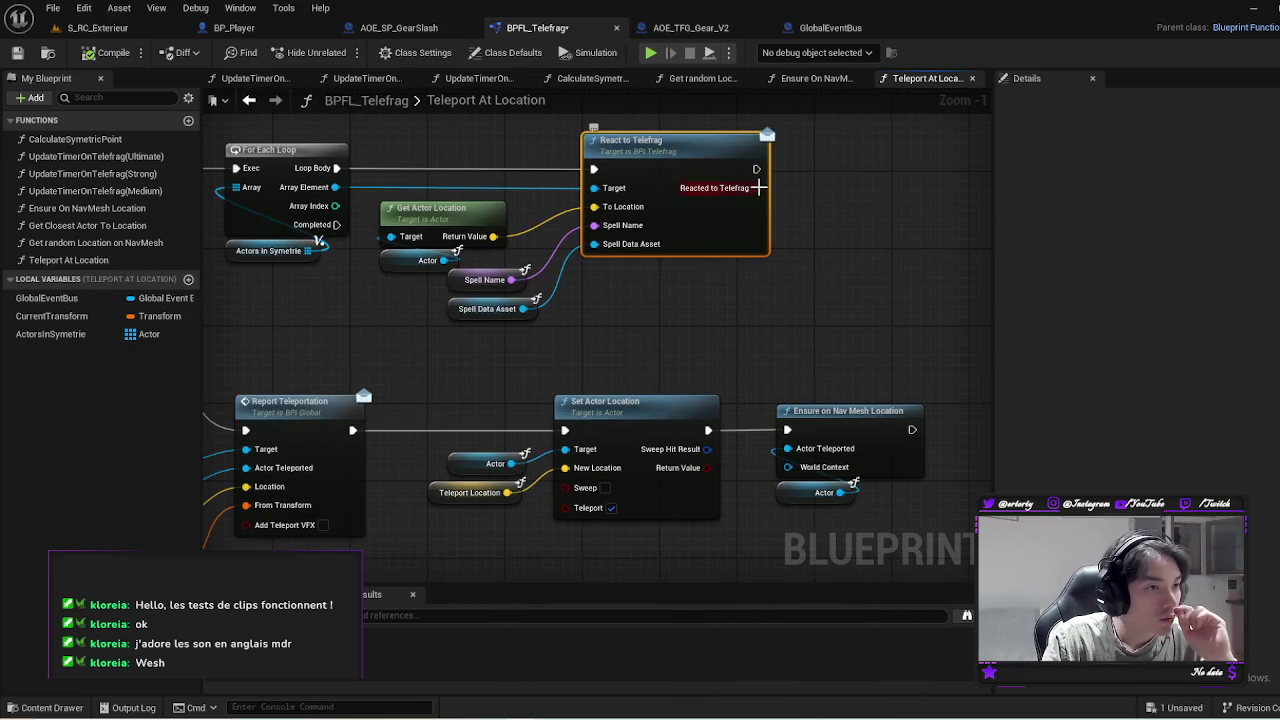
{"action": "right_click", "coordinate": [758, 187]}
{"action": "left_click", "coordinate": [827, 239]}
{"action": "type", "text": "FraktHappened"}
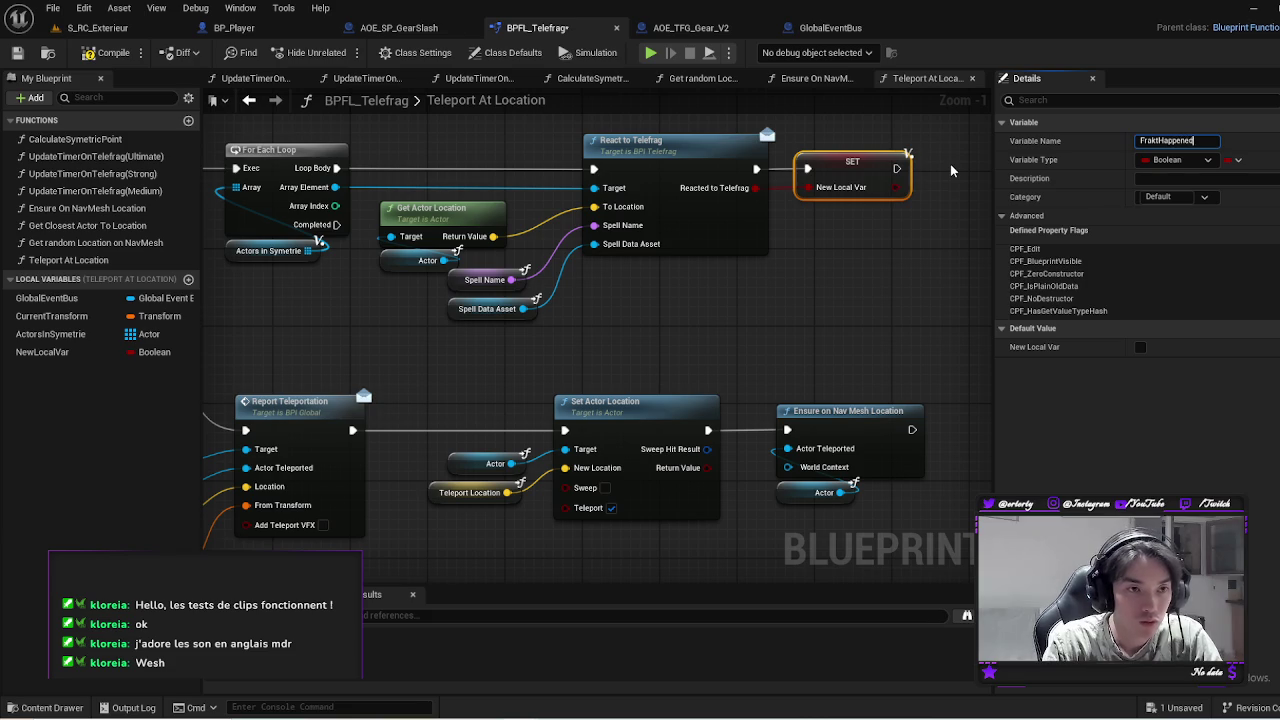
{"action": "key", "text": "Return"}
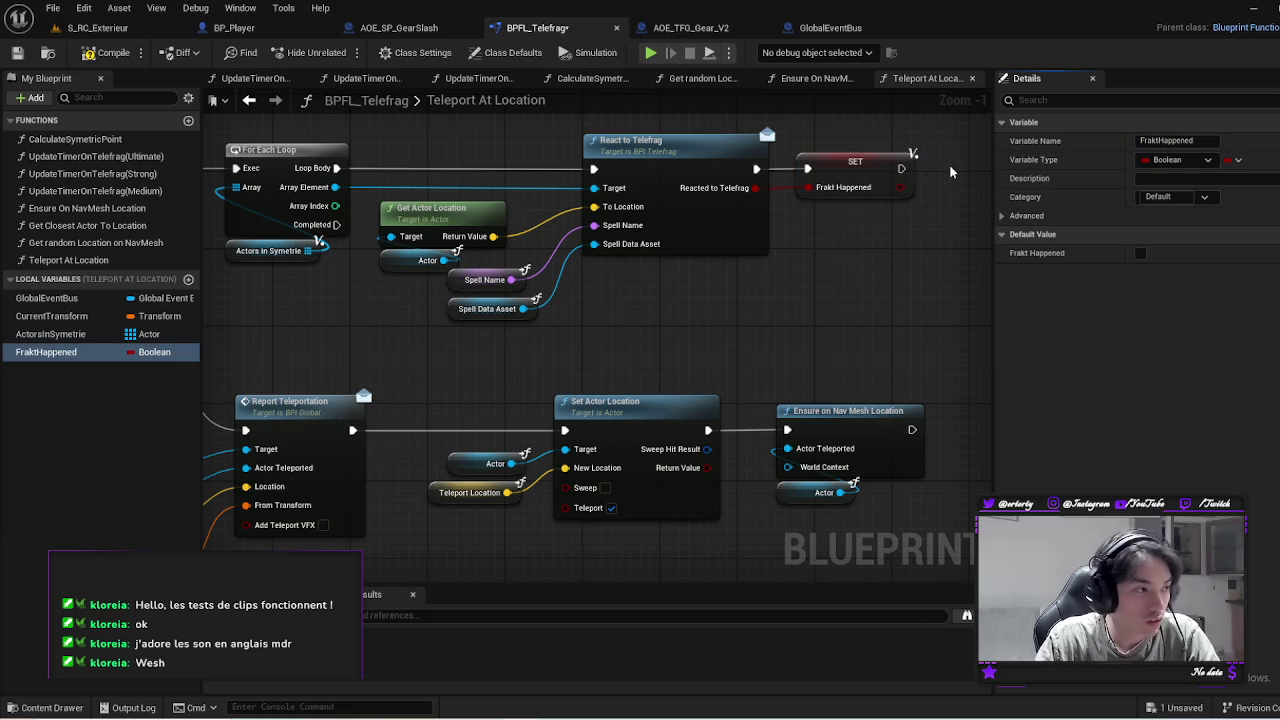
Move the lower row of teleport nodes further down
{"action": "scroll", "coordinate": [698, 363], "scroll_direction": "down", "scroll_amount": 1}
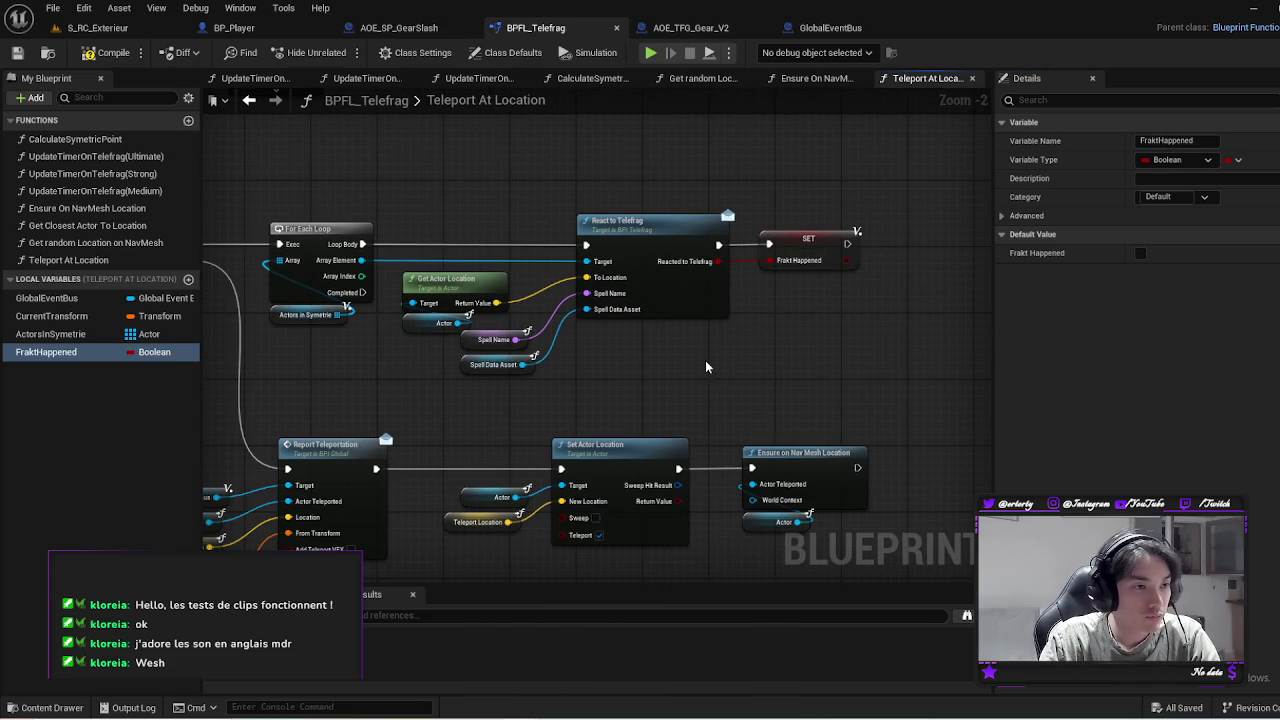
{"action": "scroll", "coordinate": [705, 360], "scroll_direction": "down", "scroll_amount": 2}
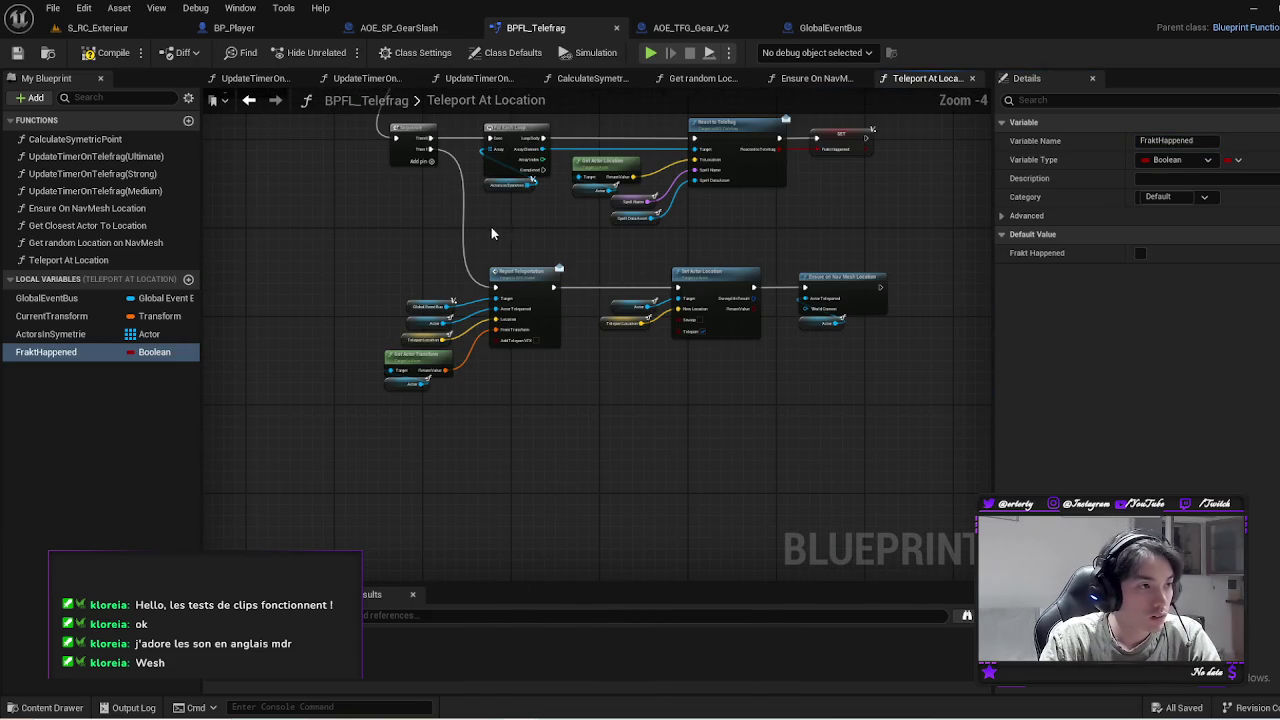
{"action": "left_click_drag", "start_coordinate": [405, 448], "coordinate": [933, 267]}
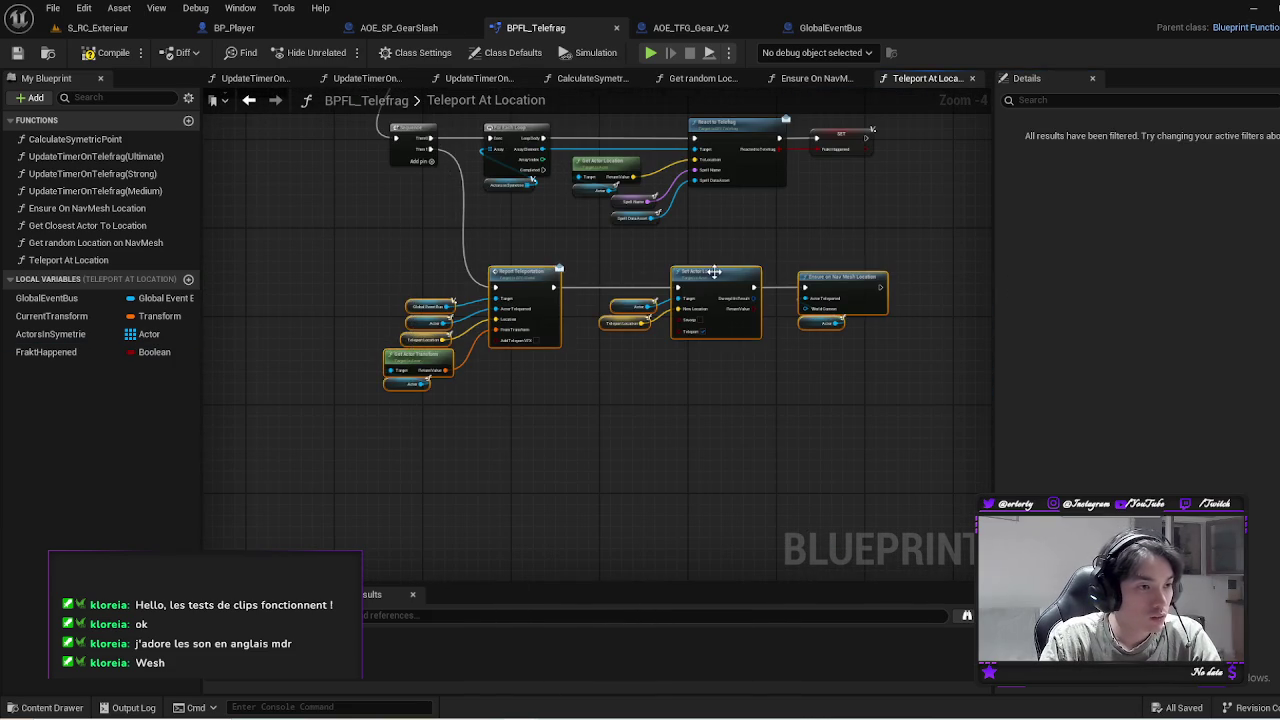
{"action": "left_click_drag", "start_coordinate": [703, 275], "coordinate": [703, 330]}
{"action": "left_click", "coordinate": [682, 30]}
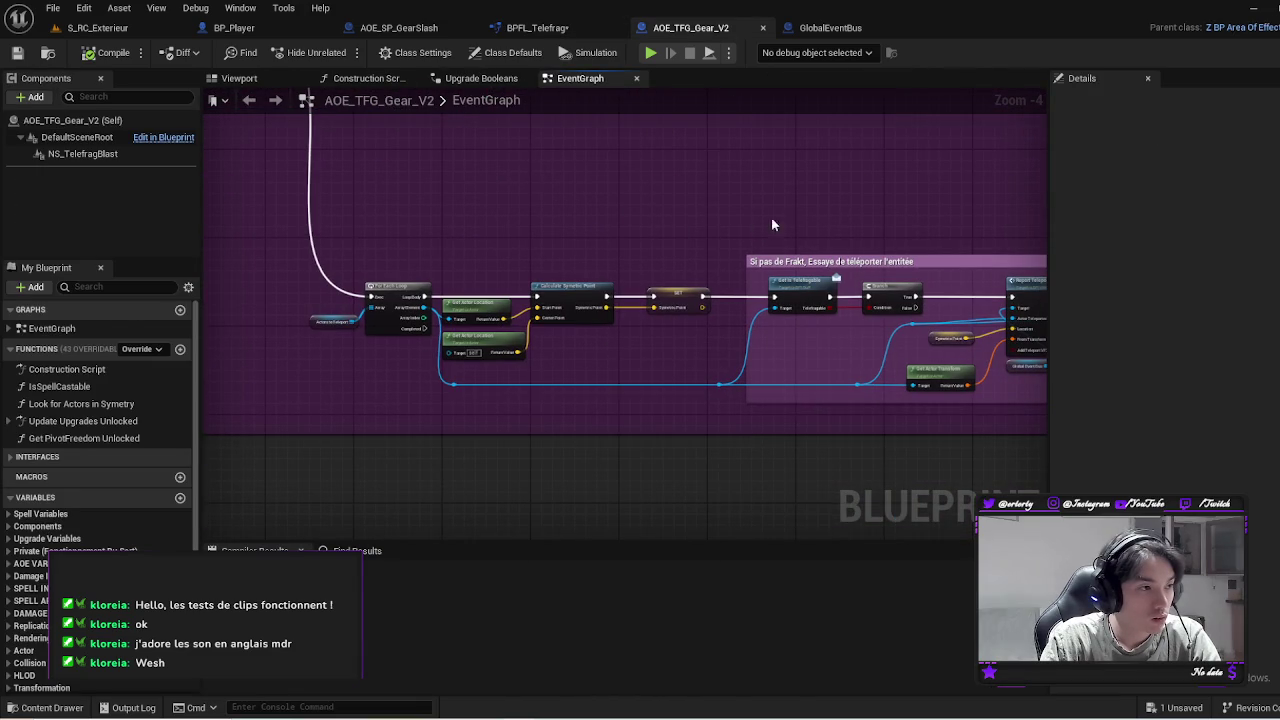
{"action": "mouse_move", "coordinate": [874, 214]}
{"action": "left_mouse_down"}
{"action": "mouse_move", "coordinate": [463, 191]}
{"action": "mouse_move", "coordinate": [557, 192]}
{"action": "mouse_move", "coordinate": [488, 196]}
{"action": "mouse_move", "coordinate": [686, 377]}
{"action": "mouse_move", "coordinate": [700, 457]}
{"action": "left_mouse_up"}
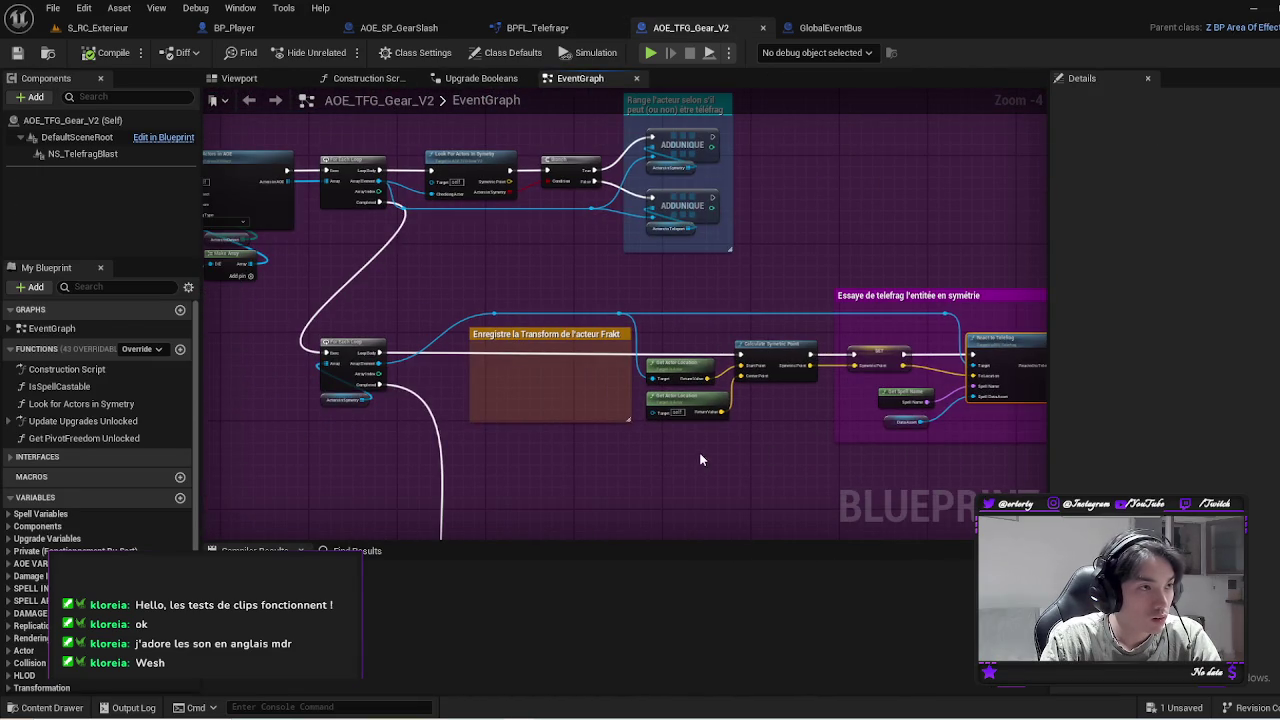
{"action": "left_click", "coordinate": [517, 30]}
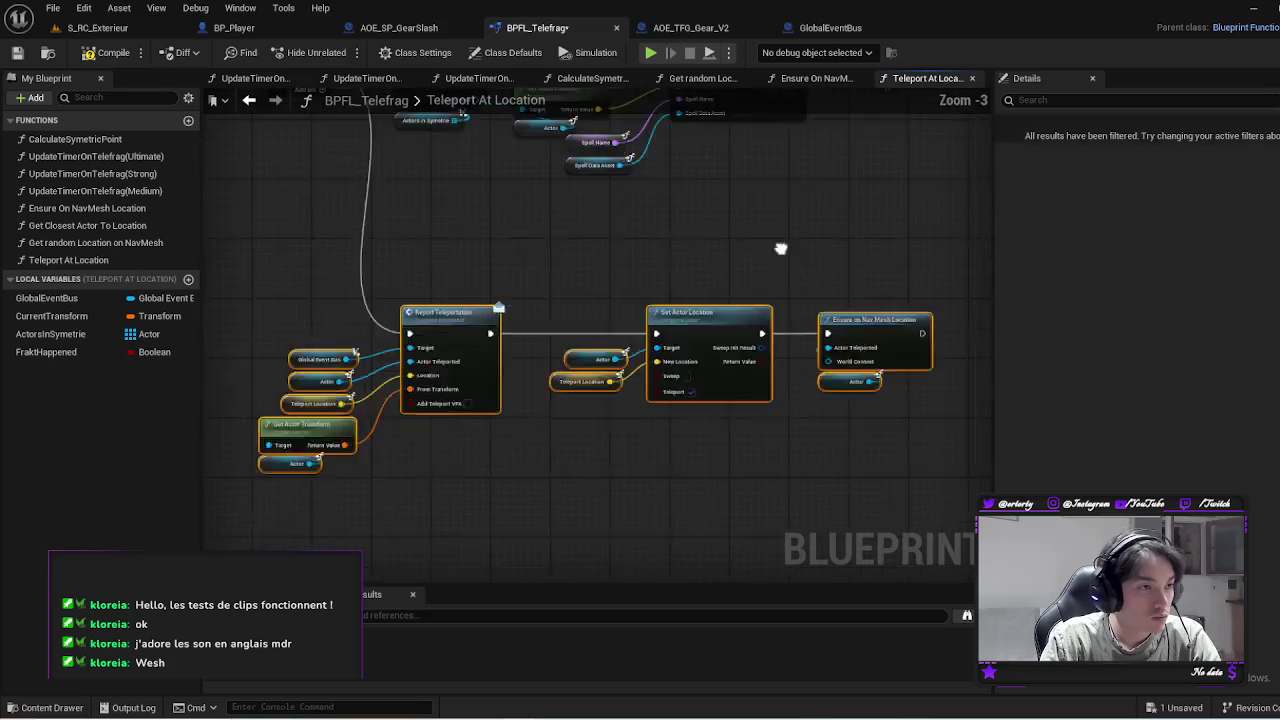
Add a Branch after the Sequence's Then 1 output, using FraktHappened as its condition
{"action": "scroll", "coordinate": [551, 486], "scroll_direction": "down", "scroll_amount": 1}
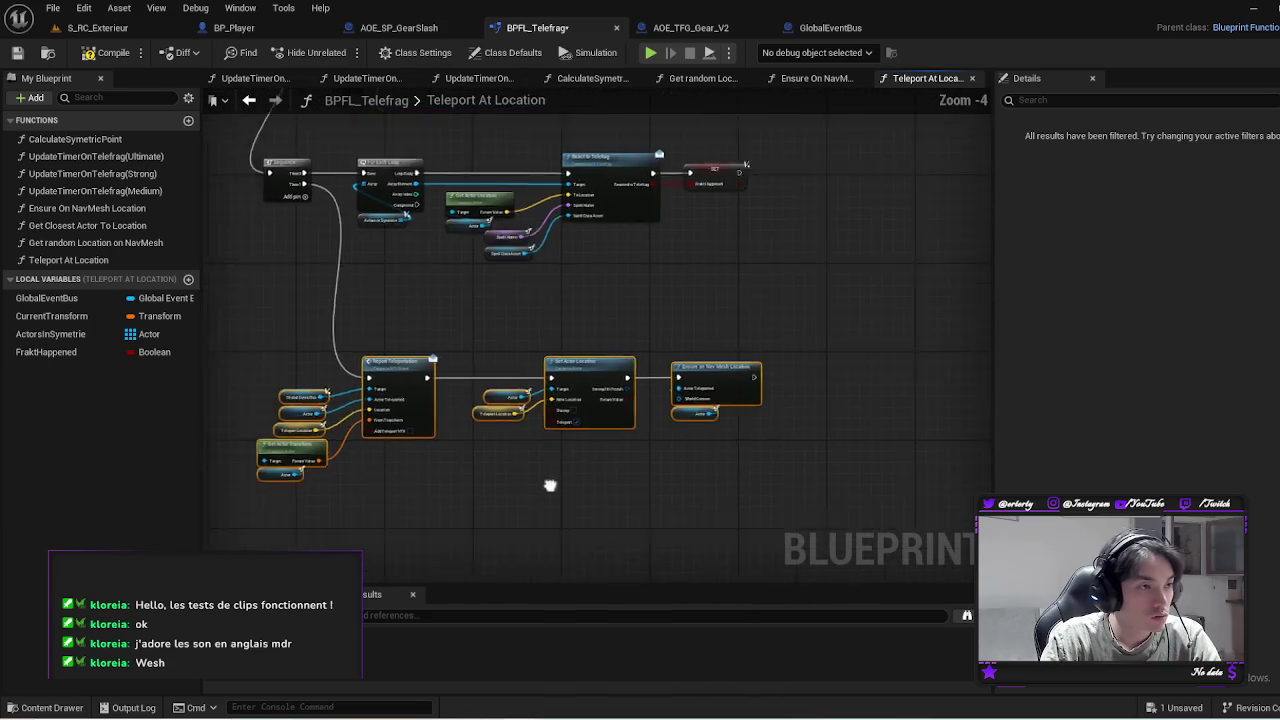
{"action": "left_click_drag", "start_coordinate": [752, 307], "coordinate": [637, 410]}
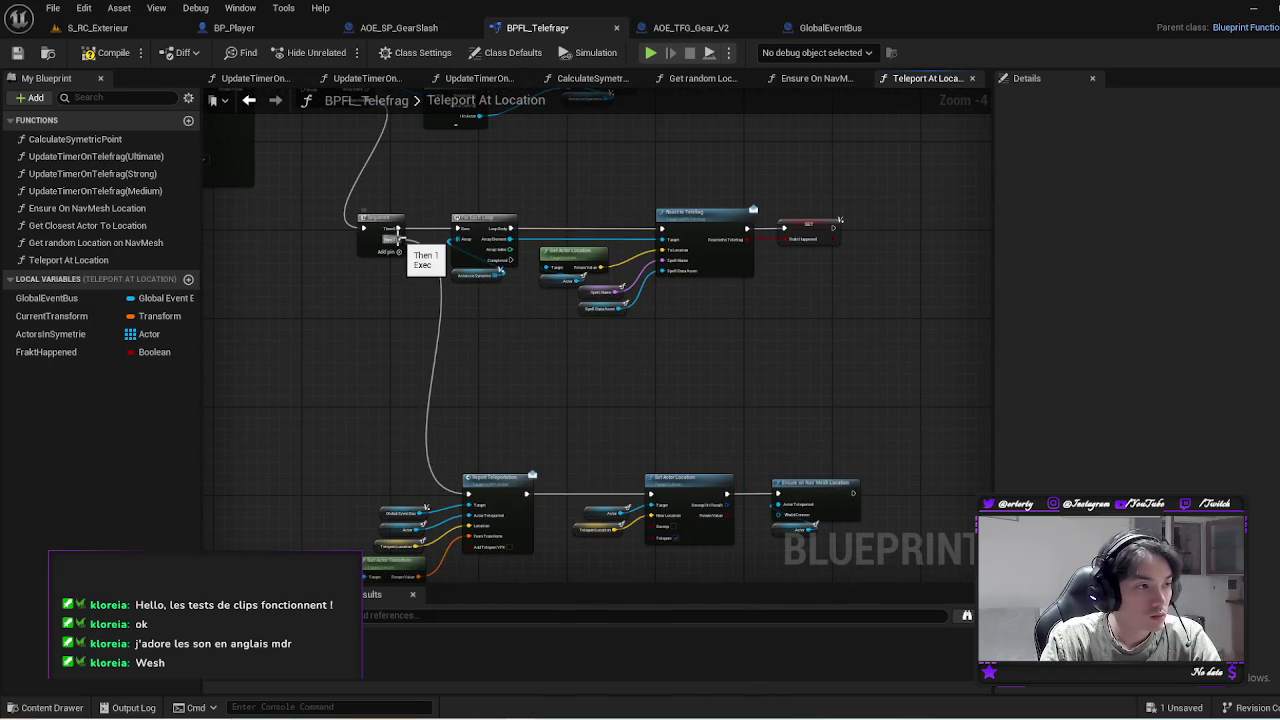
{"action": "scroll", "coordinate": [560, 275], "scroll_direction": "up", "scroll_amount": 5}
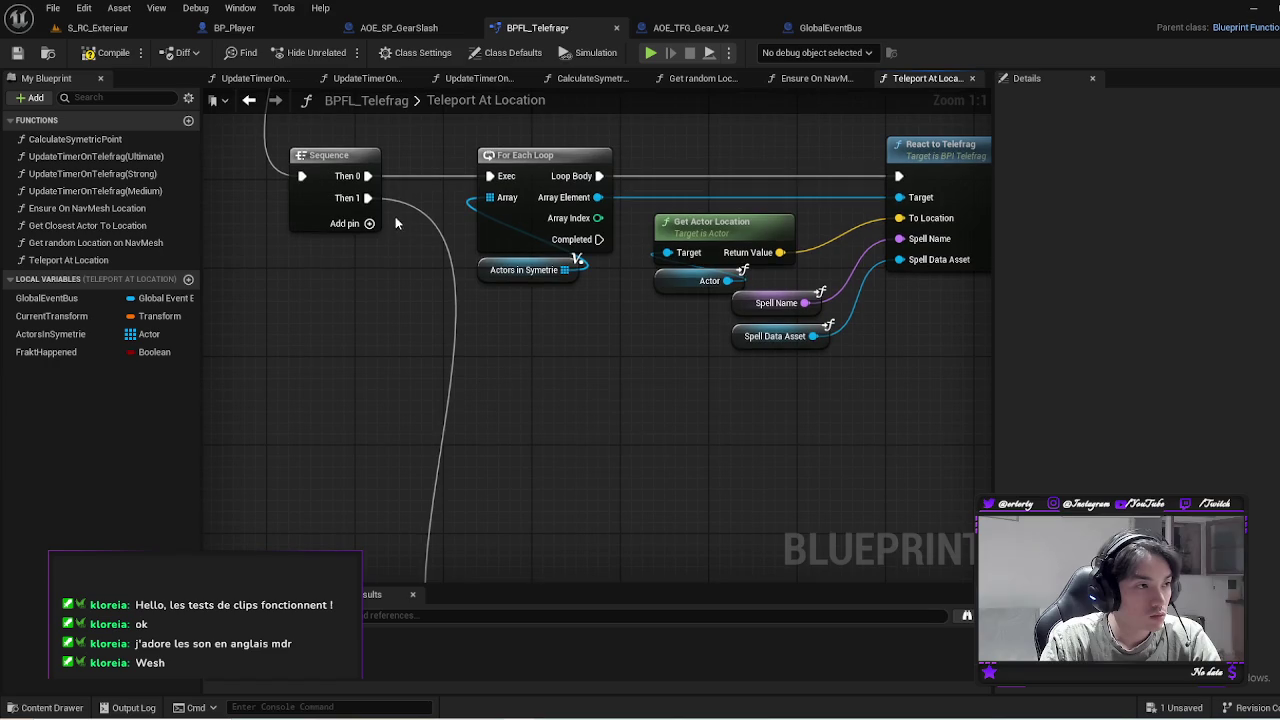
{"action": "mouse_move", "coordinate": [343, 199]}
{"action": "left_mouse_down"}
{"action": "mouse_move", "coordinate": [415, 232]}
{"action": "mouse_move", "coordinate": [470, 371]}
{"action": "mouse_move", "coordinate": [453, 207]}
{"action": "left_mouse_up"}
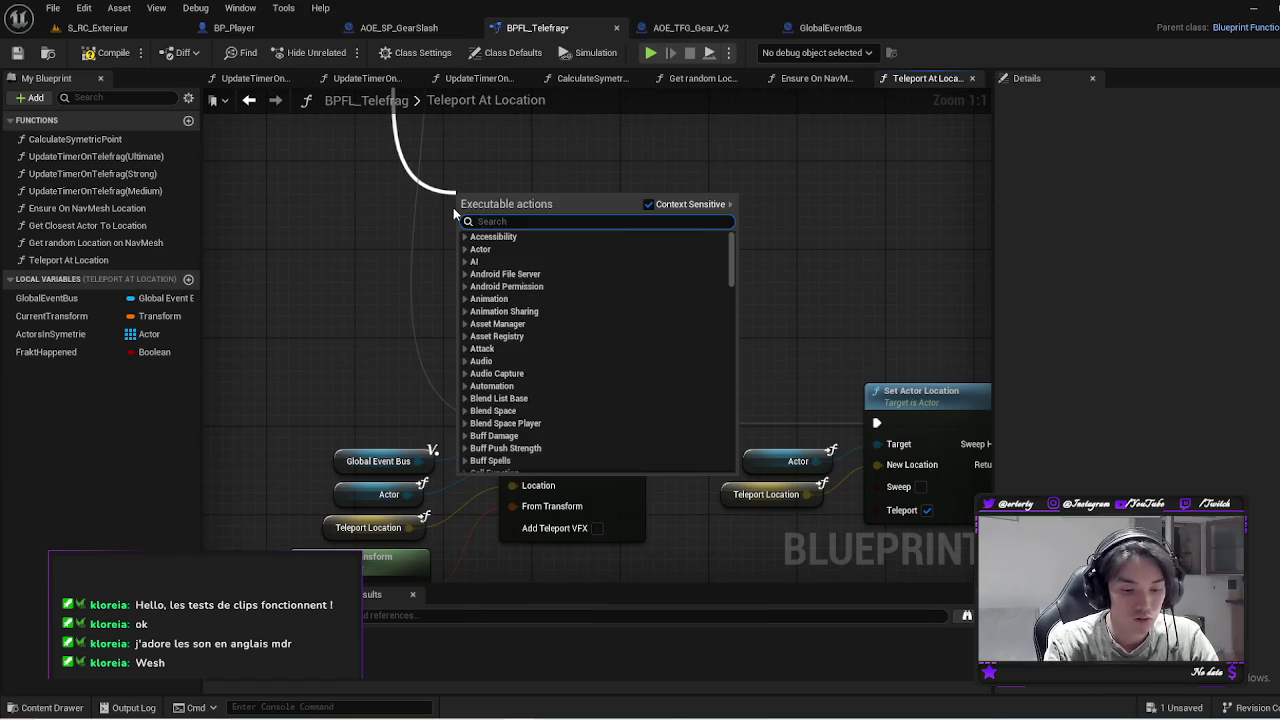
{"action": "type", "text": "branch"}
{"action": "key", "text": "Return"}
{"action": "scroll", "coordinate": [453, 207], "scroll_direction": "down", "scroll_amount": 2}
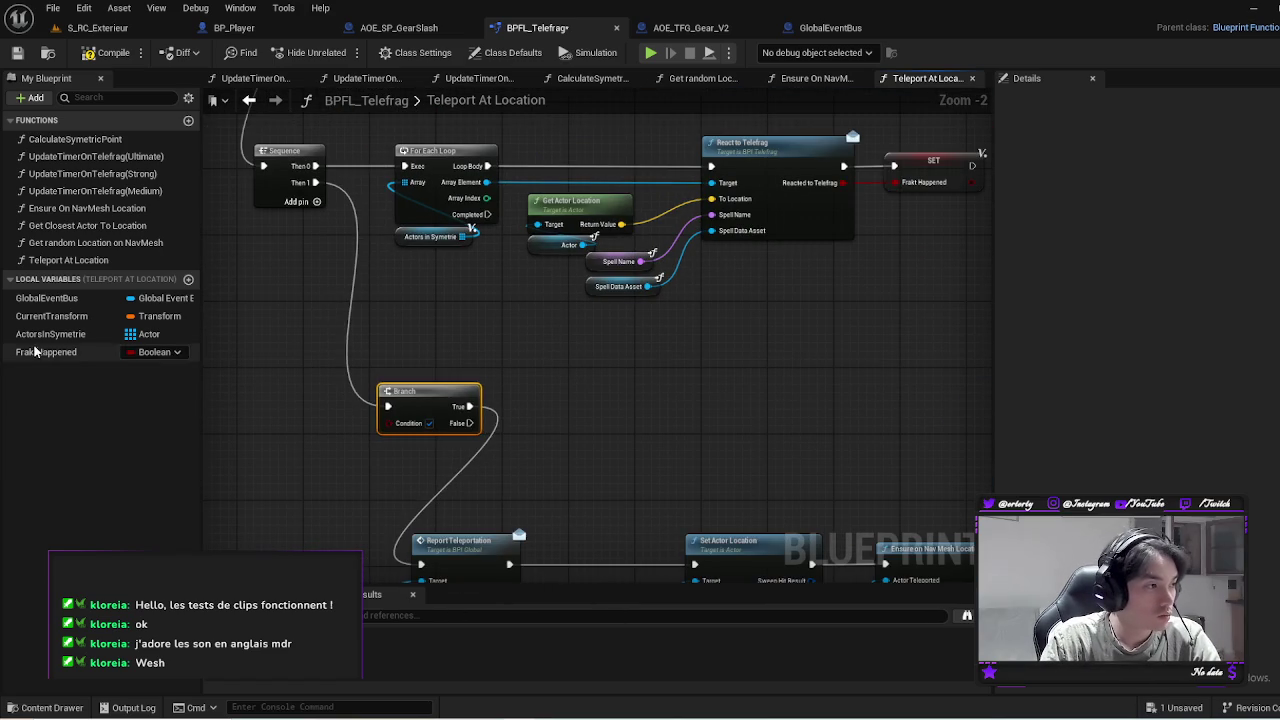
{"action": "mouse_move", "coordinate": [46, 352]}
{"action": "left_mouse_down"}
{"action": "mouse_move", "coordinate": [399, 455]}
{"action": "mouse_move", "coordinate": [415, 432]}
{"action": "mouse_move", "coordinate": [388, 423]}
{"action": "left_mouse_up"}
Duplicate React to Telefrag and wire the Branch's True output to the copy
{"action": "left_click_drag", "start_coordinate": [622, 267], "coordinate": [625, 245]}
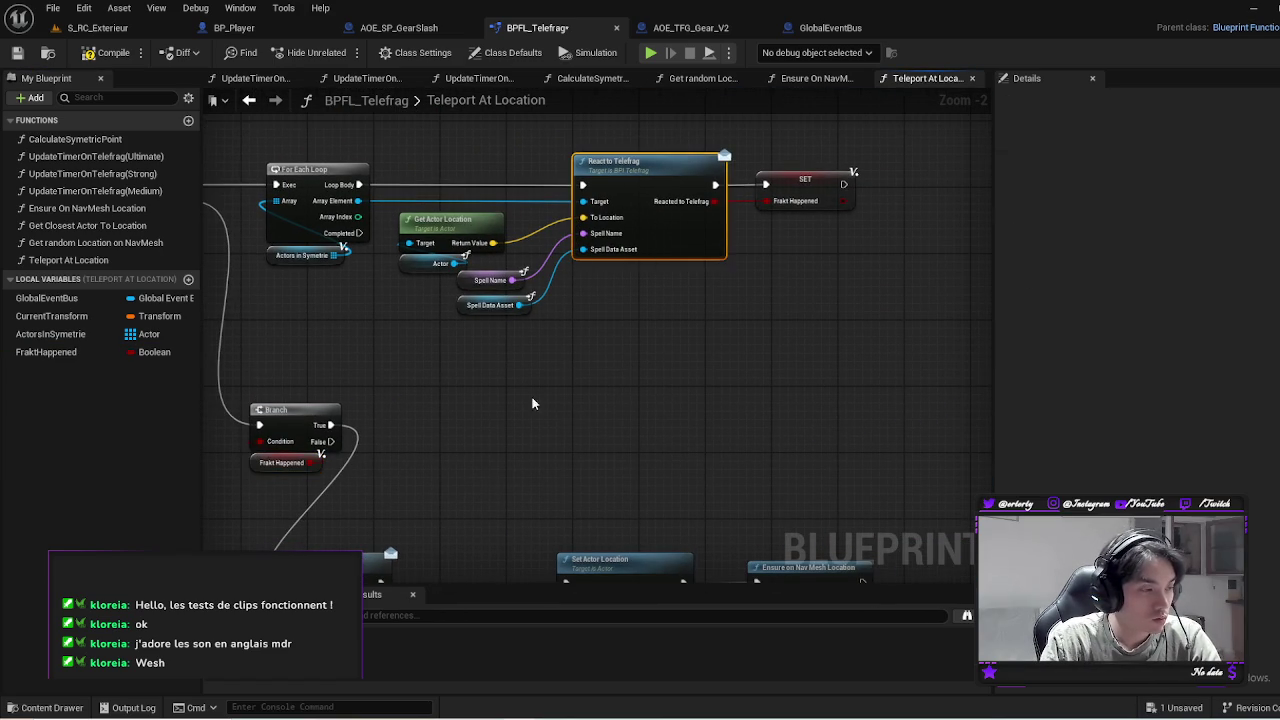
{"action": "key", "text": "ctrl+c"}
{"action": "key", "text": "ctrl+v"}
{"action": "mouse_move", "coordinate": [331, 425]}
{"action": "left_mouse_down"}
{"action": "mouse_move", "coordinate": [490, 441]}
{"action": "mouse_move", "coordinate": [594, 415]}
{"action": "left_mouse_up"}
Connect the Branch's False output to Report Teleportation
{"action": "mouse_move", "coordinate": [440, 340]}
{"action": "left_mouse_down"}
{"action": "mouse_move", "coordinate": [470, 370]}
{"action": "mouse_move", "coordinate": [401, 459]}
{"action": "left_mouse_up"}
{"action": "left_click", "coordinate": [401, 459]}
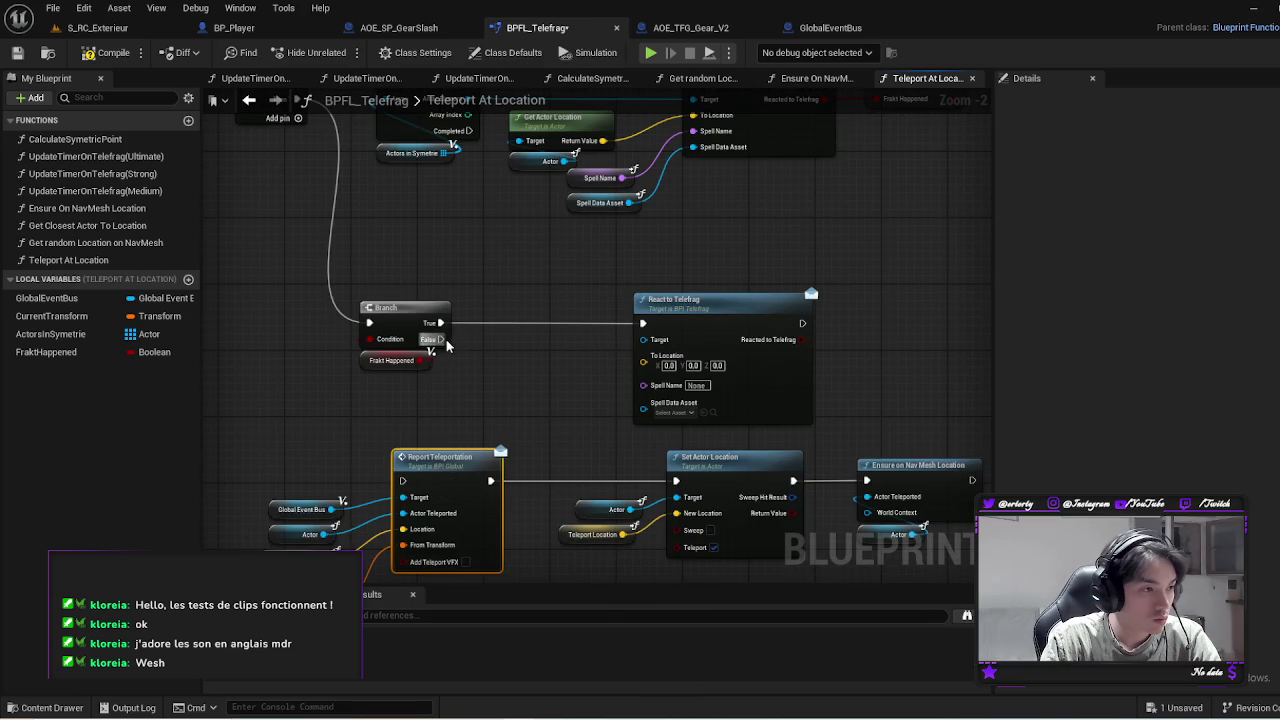
{"action": "left_click_drag", "start_coordinate": [440, 340], "coordinate": [402, 481]}
Paste copies of the Spell Name and Spell Data Asset getters and wire them into React to Telefrag
{"action": "left_click_drag", "start_coordinate": [665, 267], "coordinate": [551, 295]}
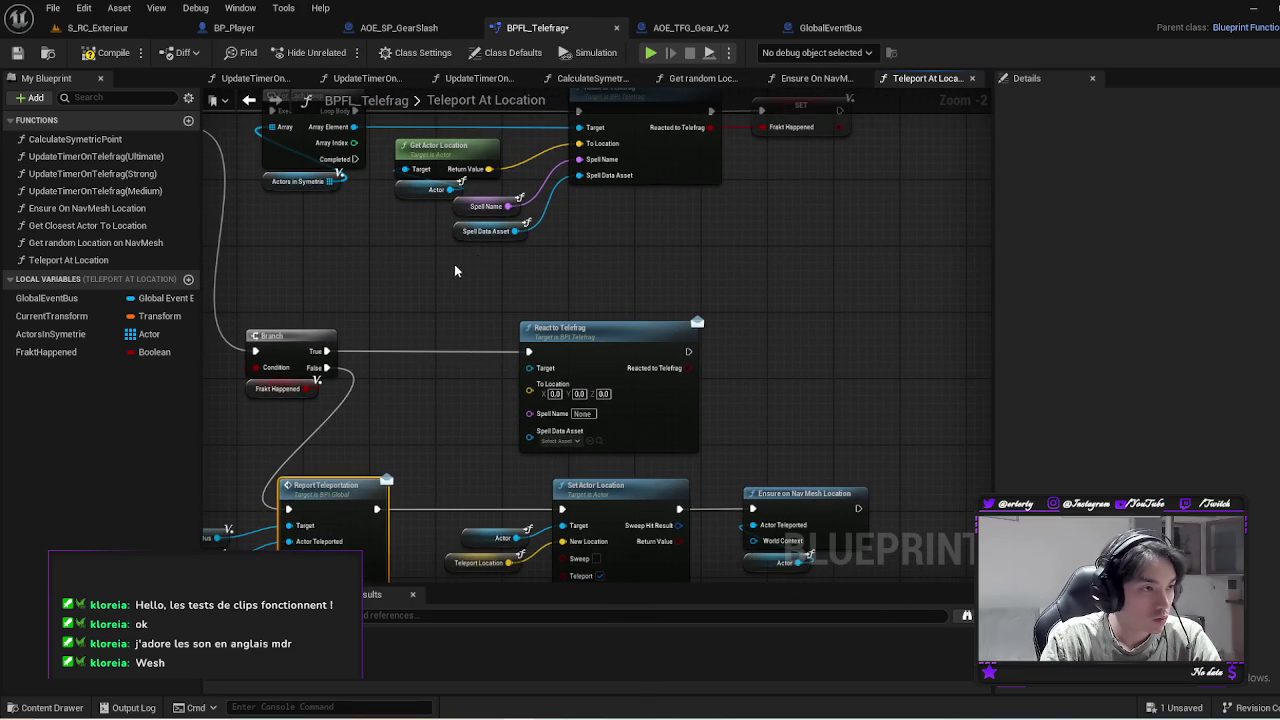
{"action": "left_click_drag", "start_coordinate": [454, 270], "coordinate": [525, 200]}
{"action": "key", "text": "ctrl+c"}
{"action": "key", "text": "ctrl+v"}
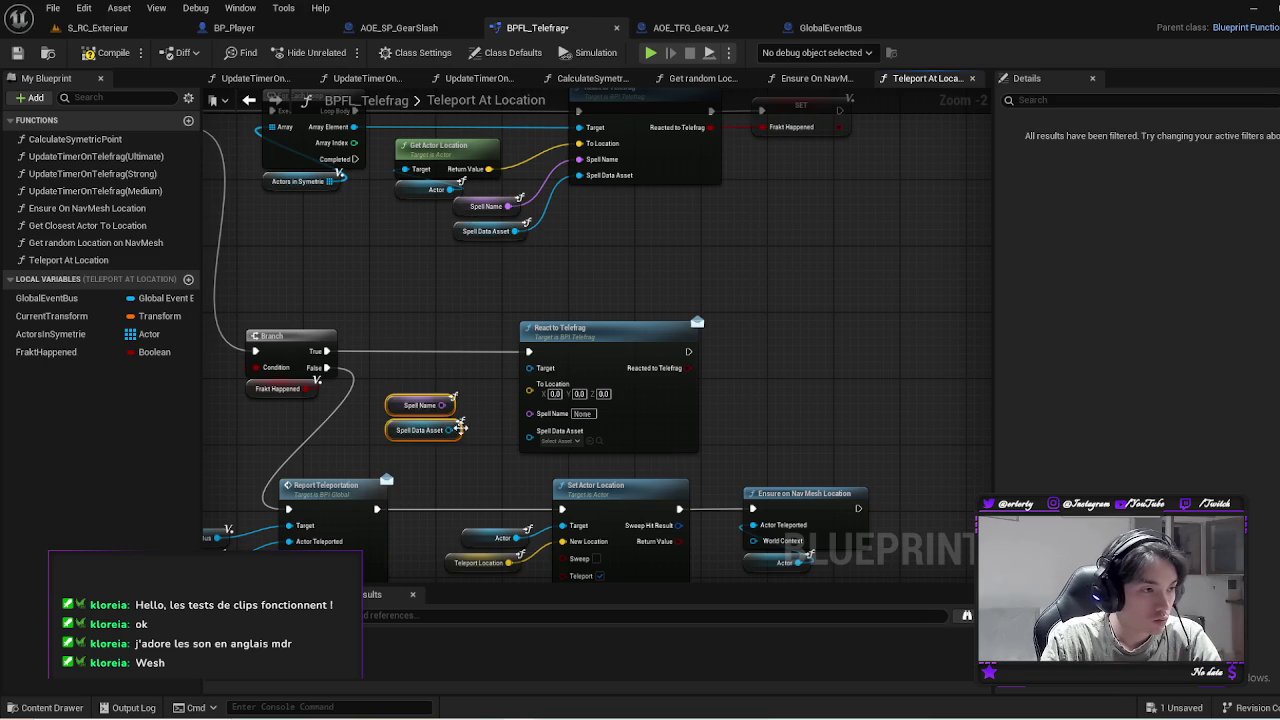
{"action": "left_click_drag", "start_coordinate": [441, 405], "coordinate": [529, 412]}
{"action": "left_click_drag", "start_coordinate": [447, 431], "coordinate": [529, 428]}
Paste Actor and Teleport Location getters and wire them to React to Telefrag's Target and To Location
{"action": "left_click", "coordinate": [432, 190]}
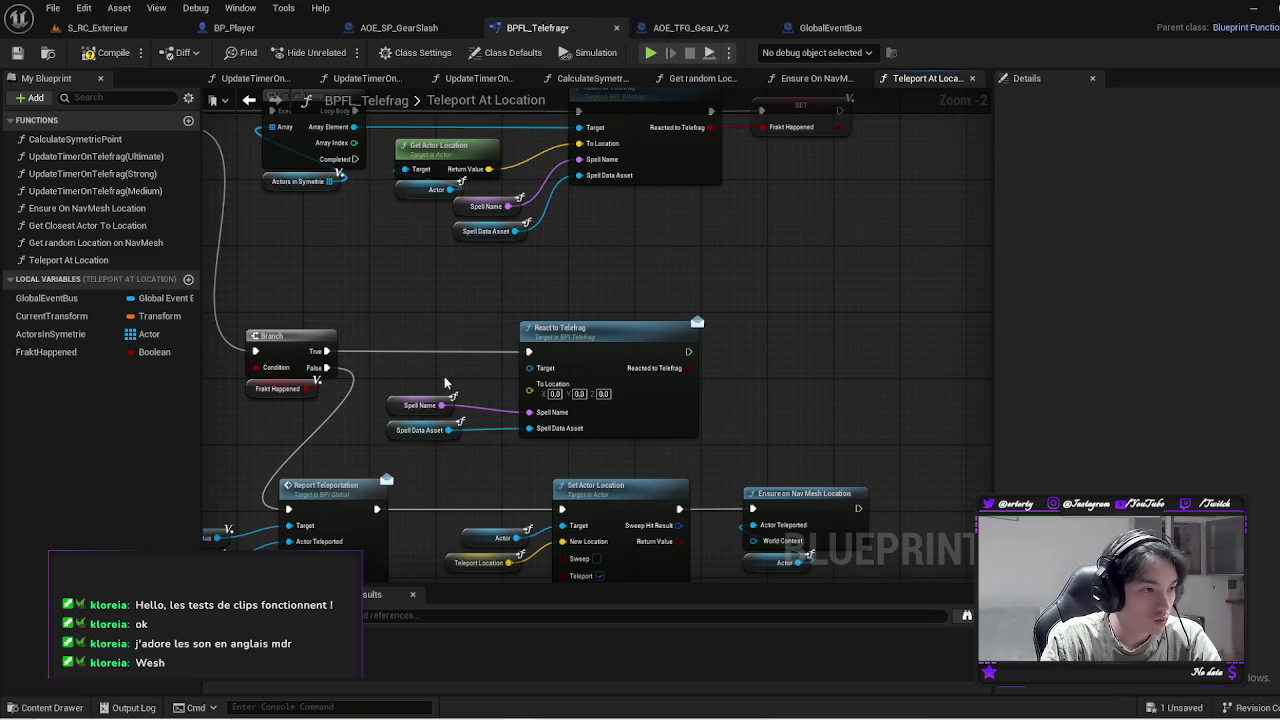
{"action": "key", "text": "ctrl+c"}
{"action": "key", "text": "ctrl+v"}
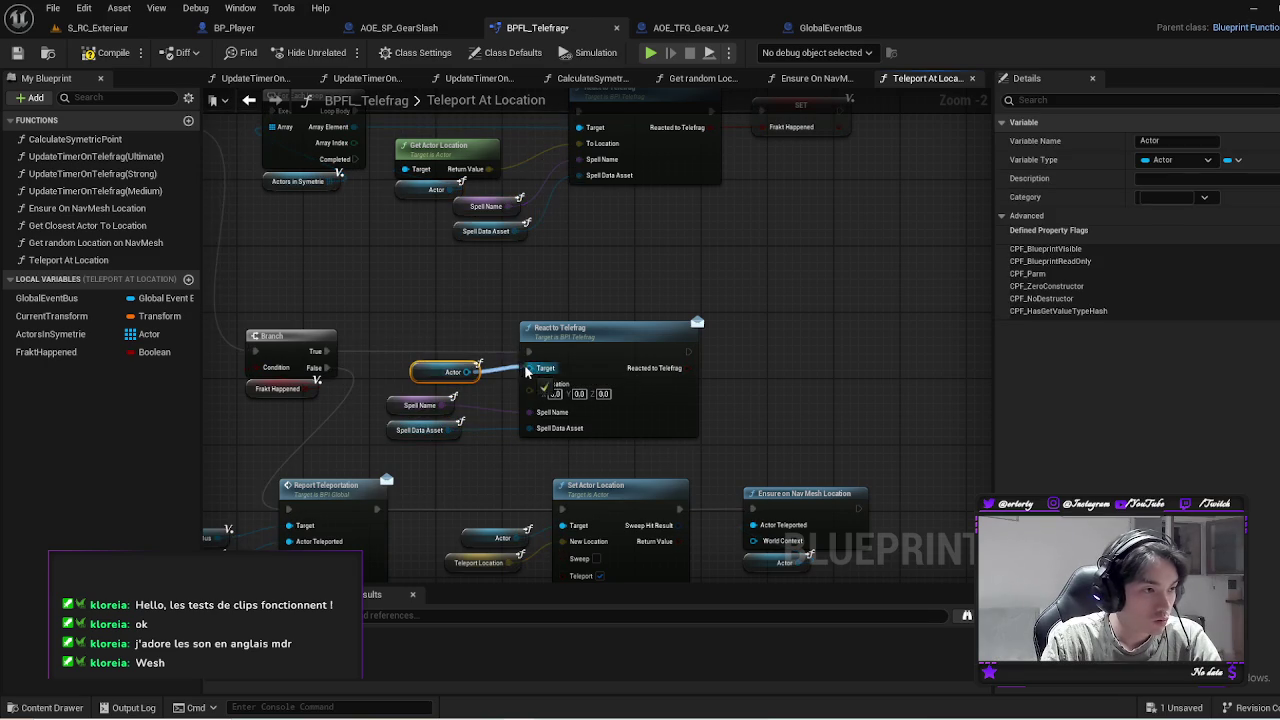
{"action": "left_click_drag", "start_coordinate": [474, 371], "coordinate": [529, 368]}
{"action": "left_click", "coordinate": [462, 499]}
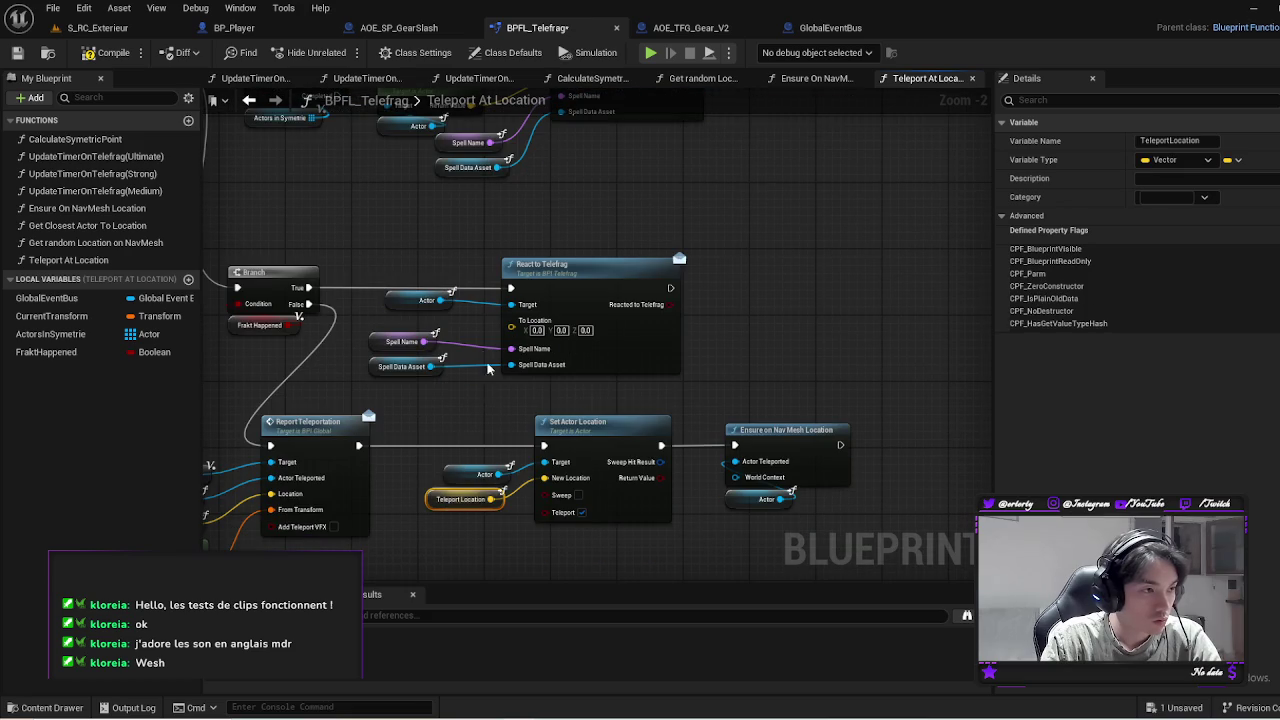
{"action": "key", "text": "ctrl+c"}
{"action": "key", "text": "ctrl+v"}
{"action": "left_click_drag", "start_coordinate": [574, 270], "coordinate": [632, 270]}
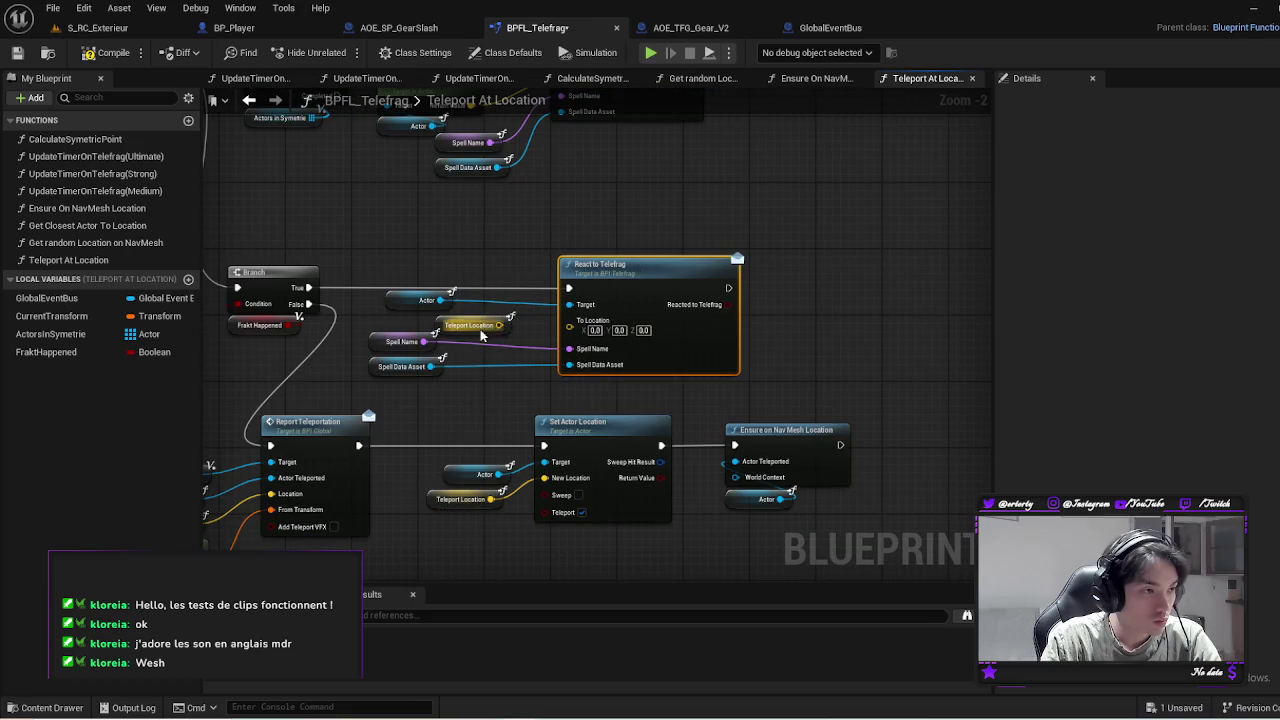
{"action": "left_click_drag", "start_coordinate": [499, 325], "coordinate": [576, 337]}
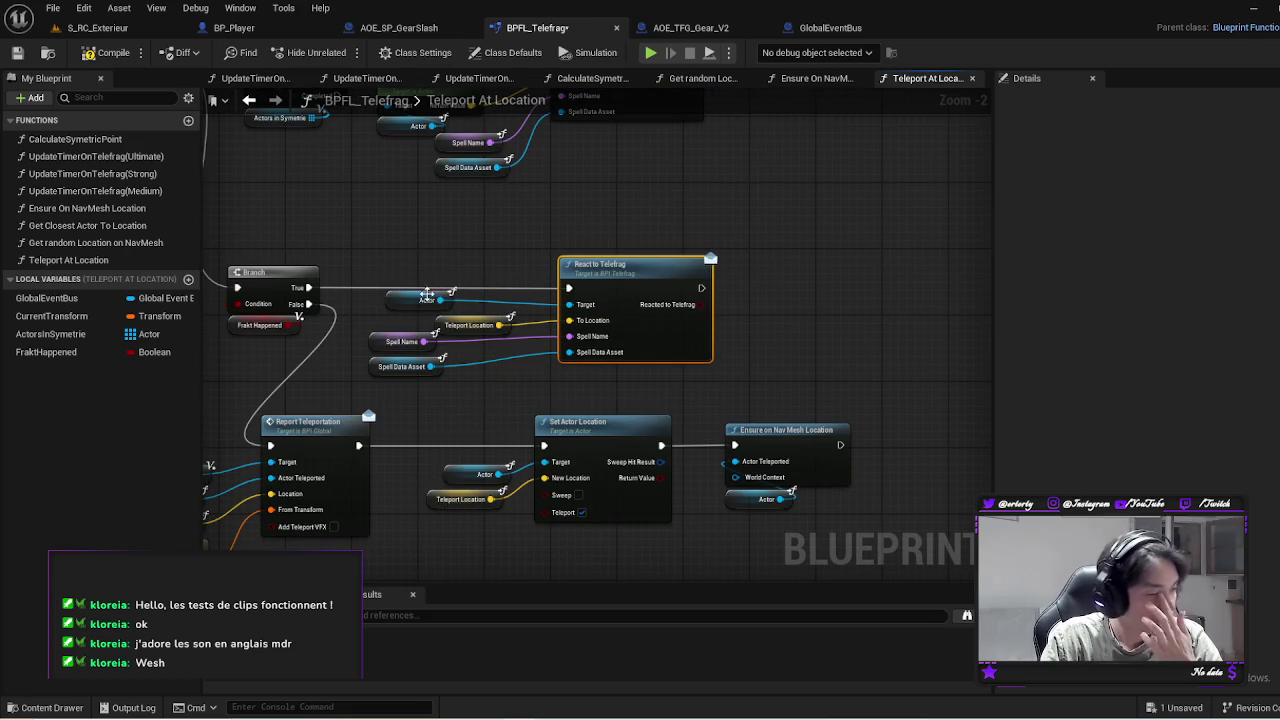
Select the Report Teleportation and Set Actor Location teleport nodes
{"action": "left_click", "coordinate": [472, 302]}
{"action": "mouse_move", "coordinate": [443, 374]}
{"action": "left_mouse_down"}
{"action": "mouse_move", "coordinate": [368, 332]}
{"action": "mouse_move", "coordinate": [444, 351]}
{"action": "left_mouse_up"}
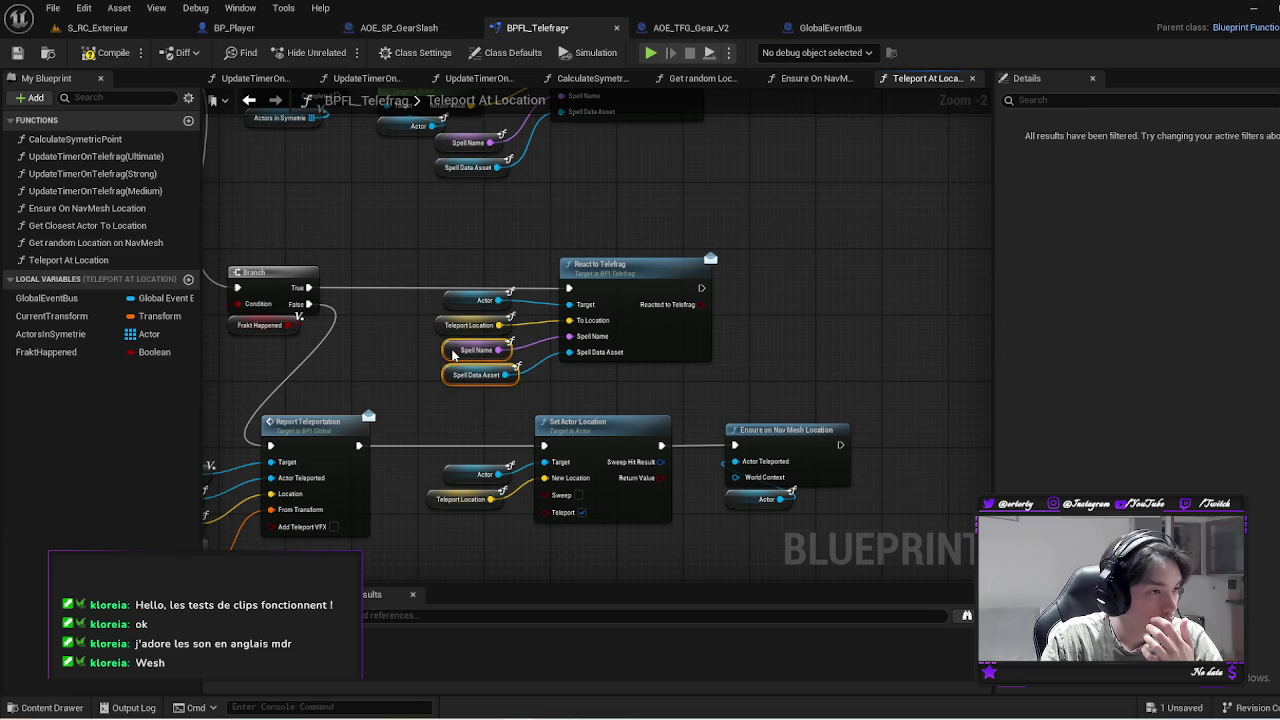
{"action": "left_click", "coordinate": [459, 376]}
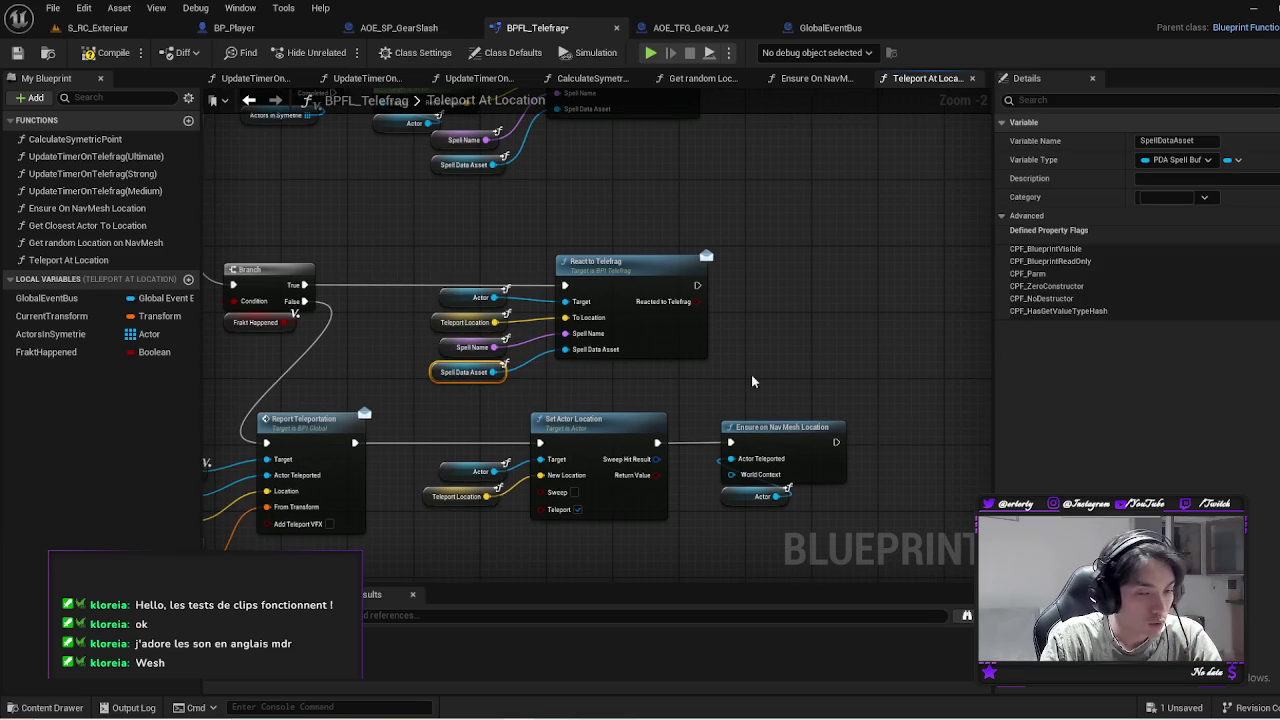
{"action": "scroll", "coordinate": [740, 340], "scroll_direction": "down", "scroll_amount": 2}
{"action": "left_click_drag", "start_coordinate": [260, 500], "coordinate": [670, 345]}
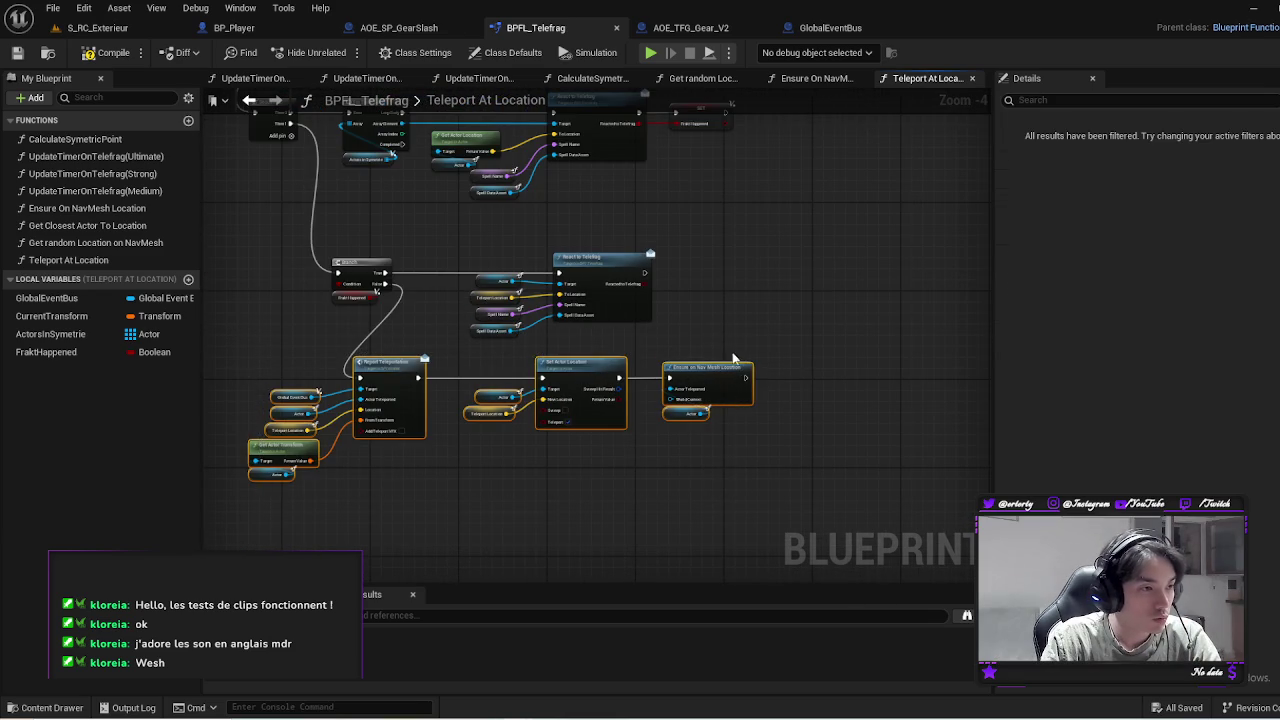
Wrap the teleport nodes in a yellow comment describing the no-Frakt case
{"action": "mouse_move", "coordinate": [583, 369]}
{"action": "left_mouse_down"}
{"action": "mouse_move", "coordinate": [661, 412]}
{"action": "mouse_move", "coordinate": [655, 424]}
{"action": "left_mouse_up"}
{"action": "type", "text": "cC"}
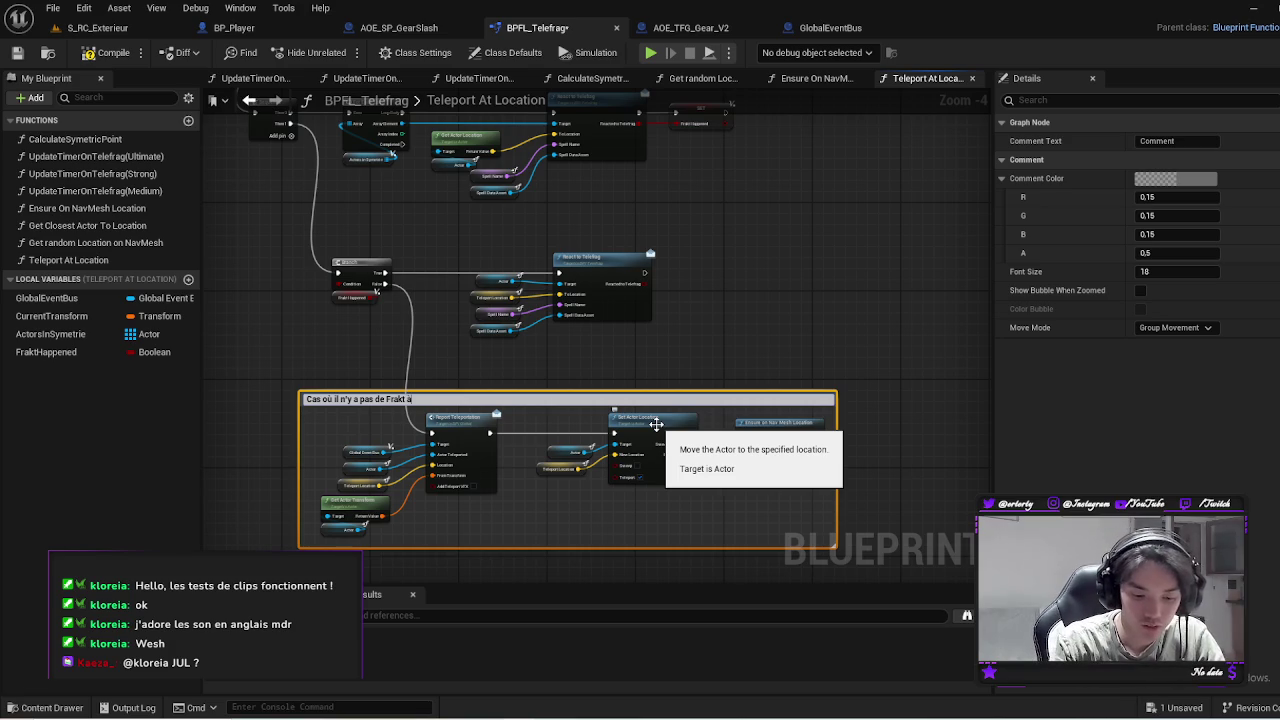
{"action": "type", "text": "er"}
{"action": "key", "text": "Return"}
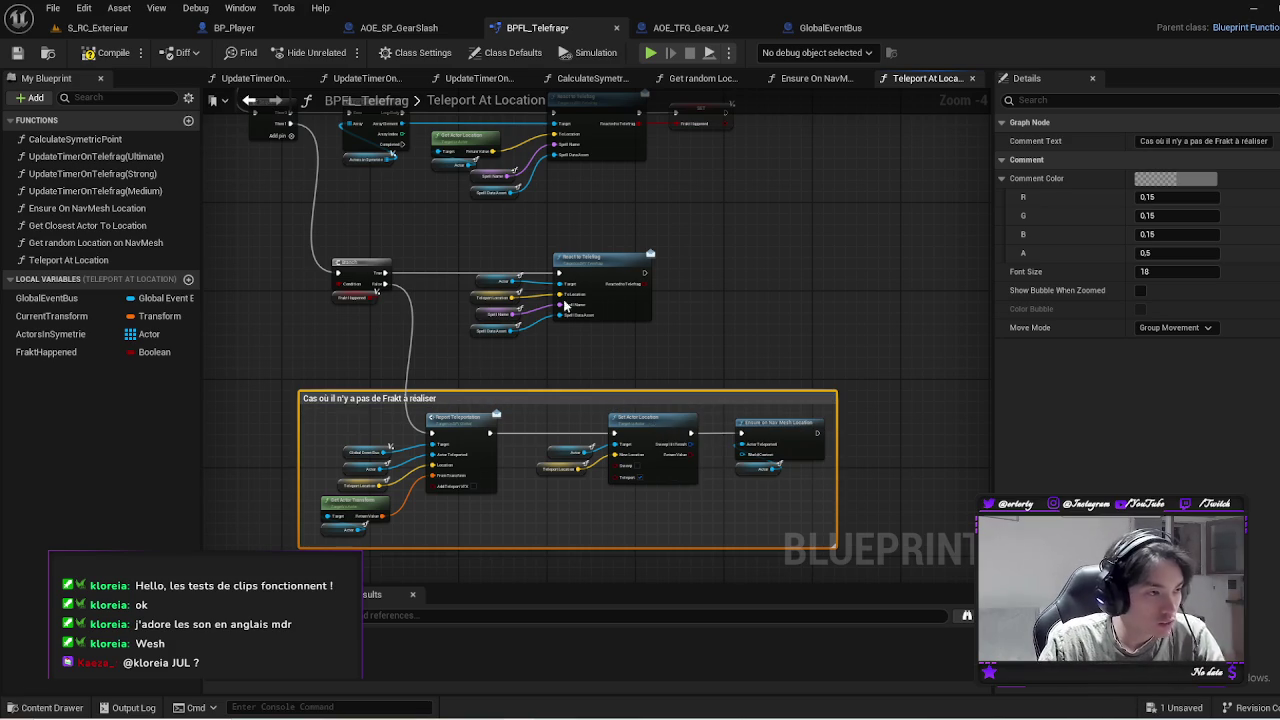
{"action": "left_click", "coordinate": [1177, 178]}
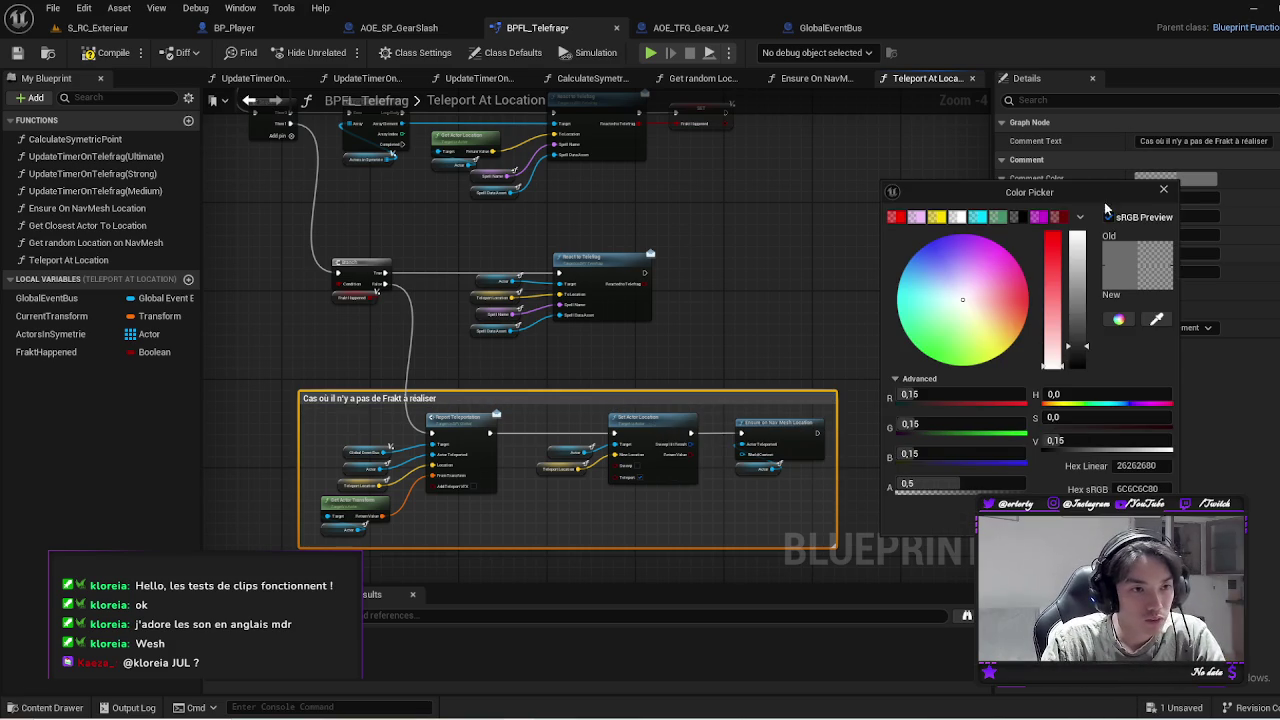
{"action": "left_click", "coordinate": [1019, 217]}
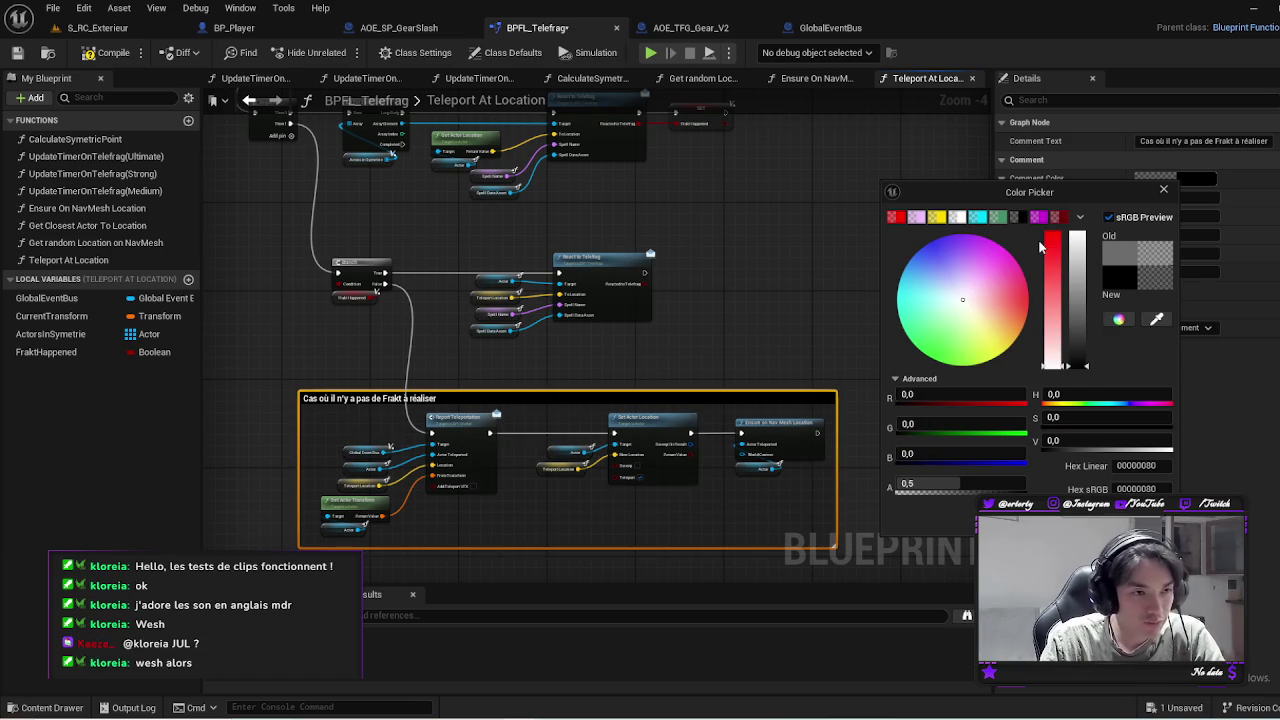
{"action": "left_click", "coordinate": [938, 217]}
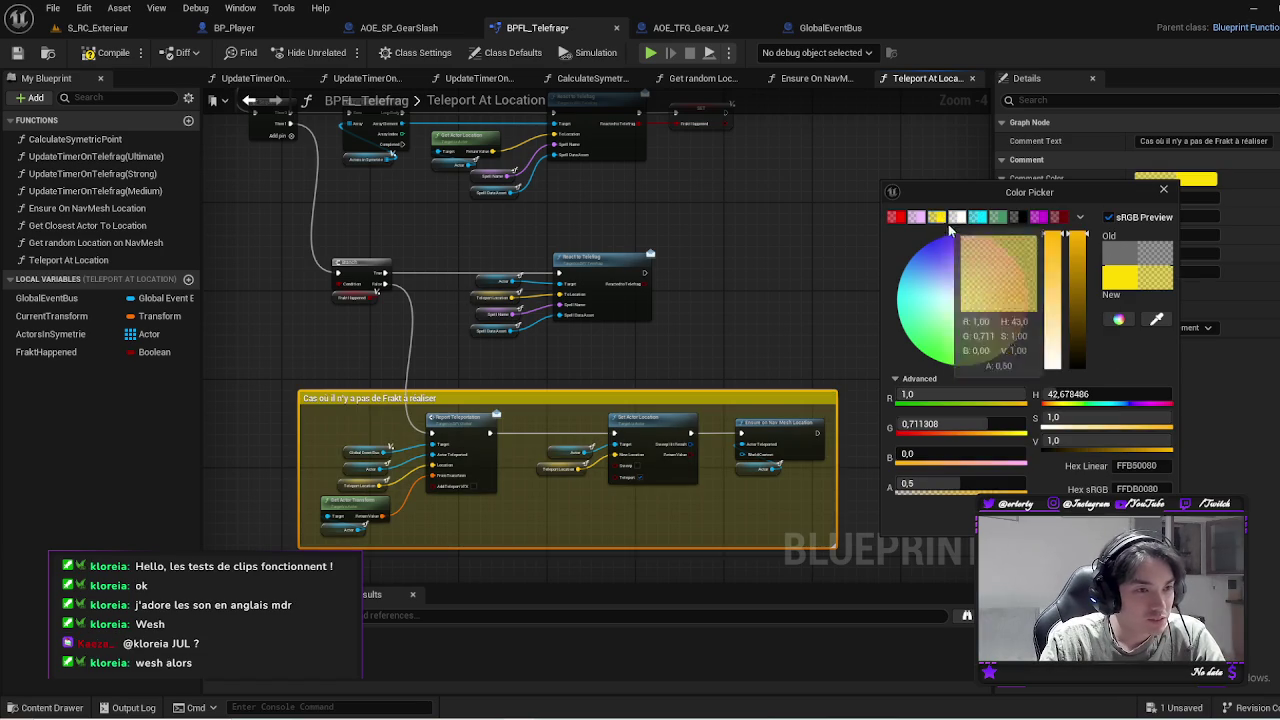
Wrap the React to Telefrag nodes in a new comment titled for the symmetric-enemy case
{"action": "mouse_move", "coordinate": [710, 353]}
{"action": "left_mouse_down"}
{"action": "mouse_move", "coordinate": [483, 253]}
{"action": "mouse_move", "coordinate": [402, 245]}
{"action": "left_mouse_up"}
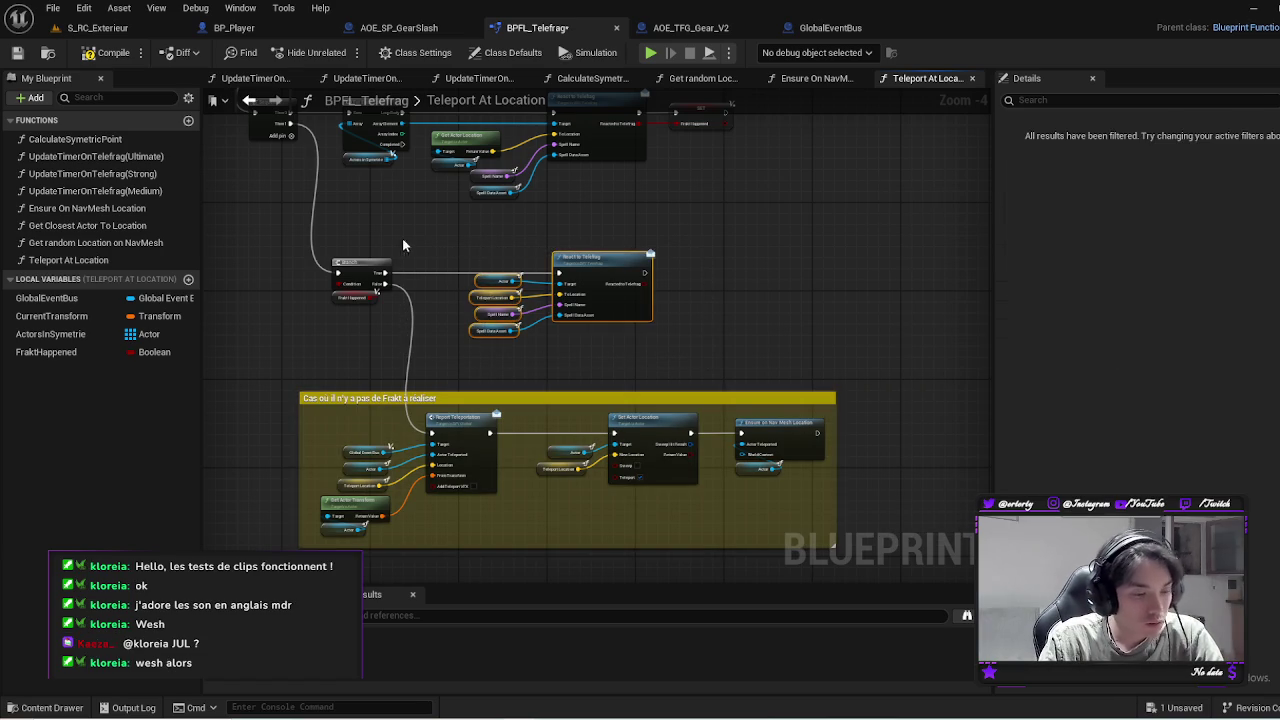
{"action": "key", "text": "c"}
{"action": "type", "text": "Cas où il y a un e"}
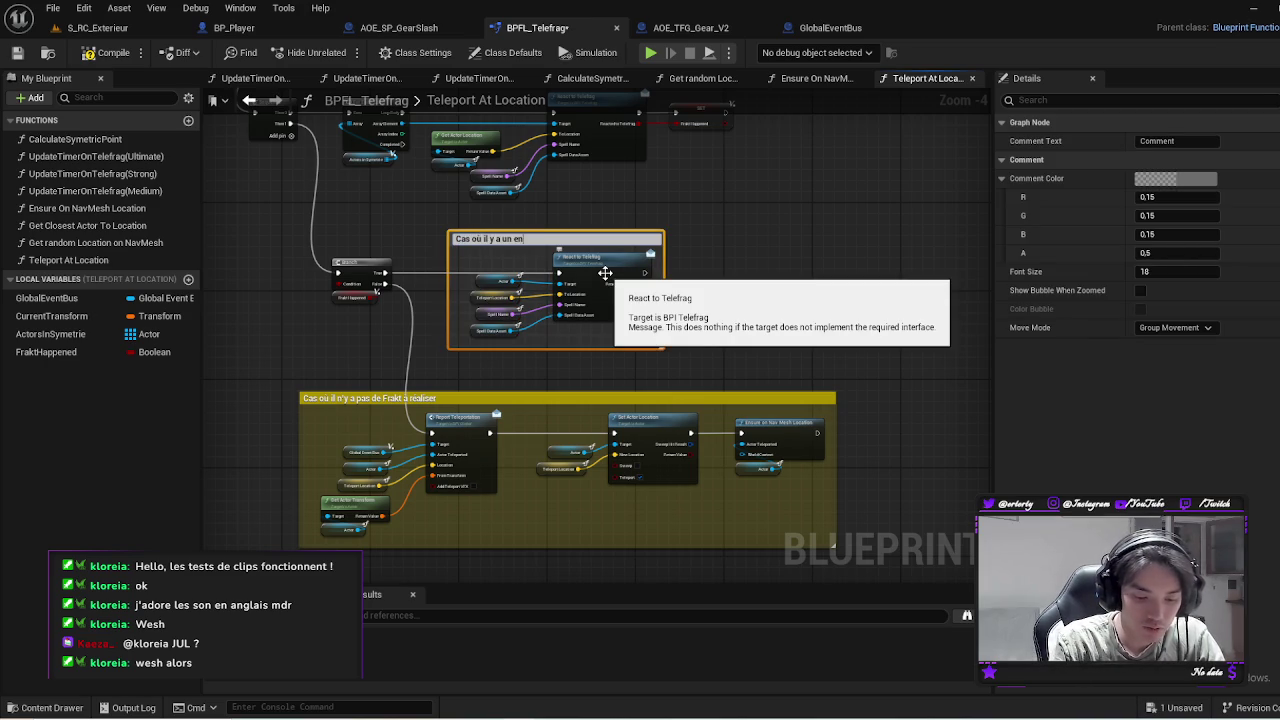
{"action": "type", "text": "nemy en symetrie"}
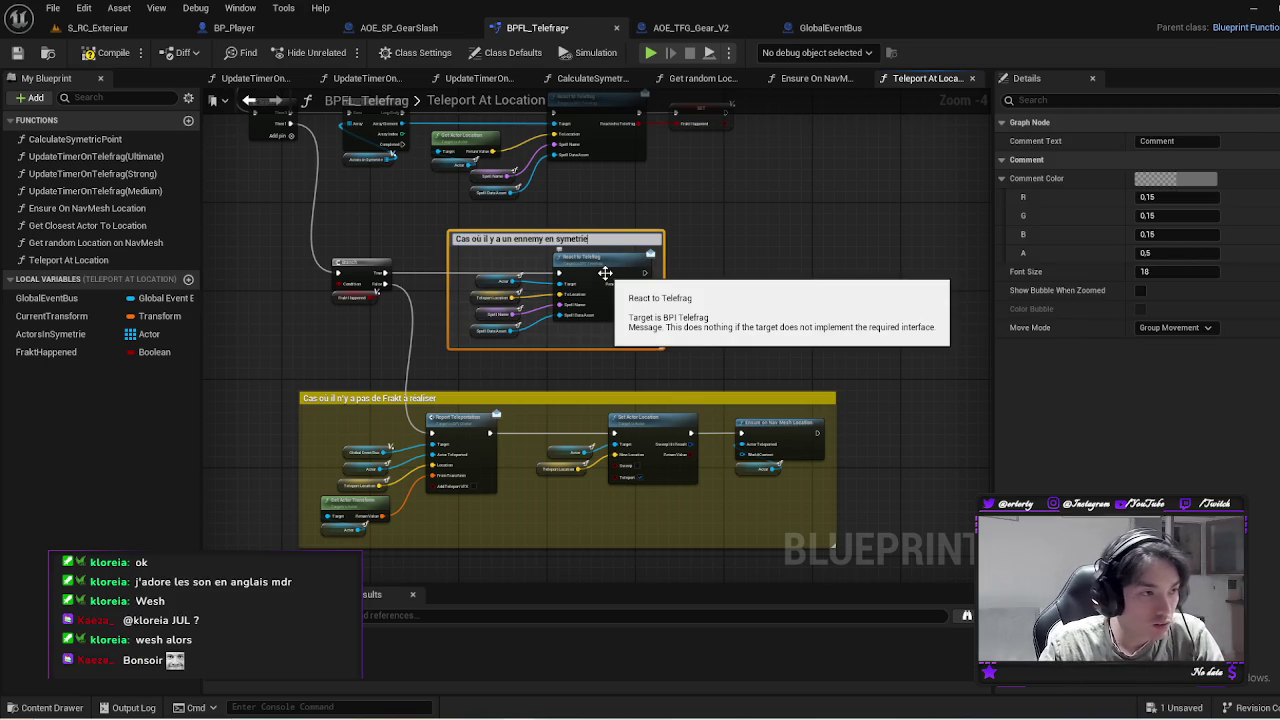
Confirm the symmetric-enemy comment title and set its colour to saturated magenta
{"action": "key", "text": "Return"}
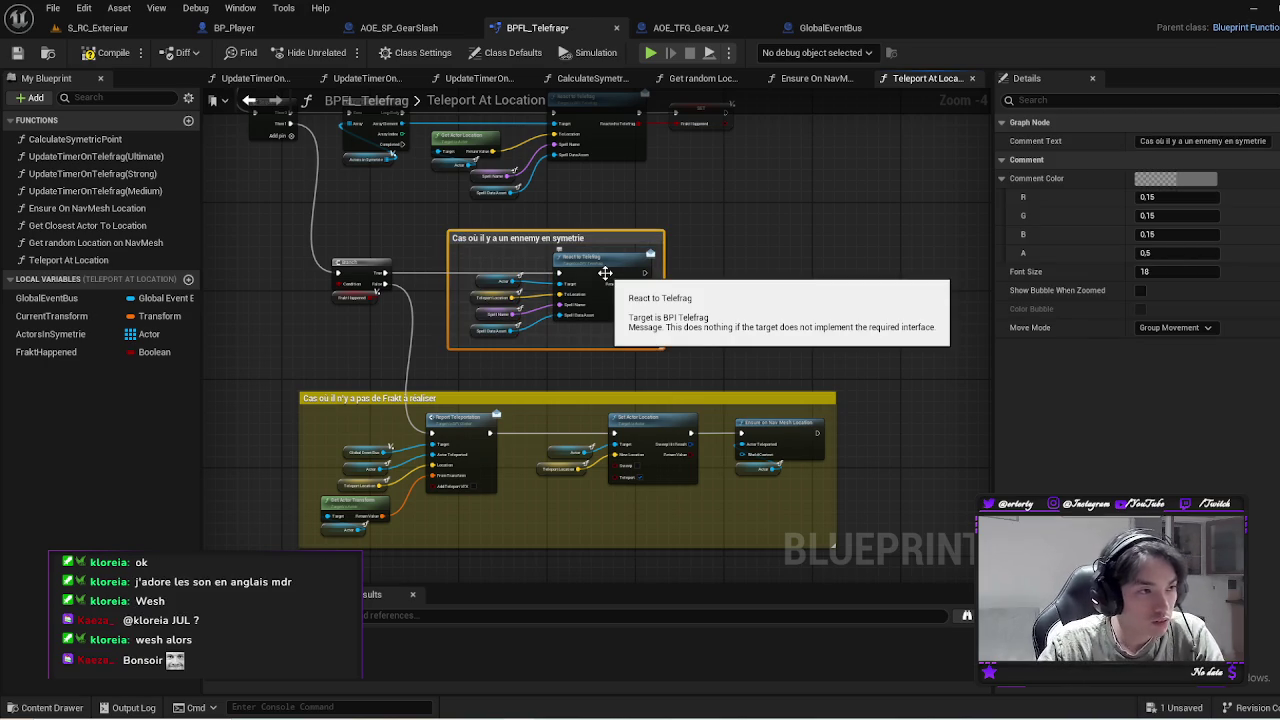
{"action": "left_click", "coordinate": [1175, 179]}
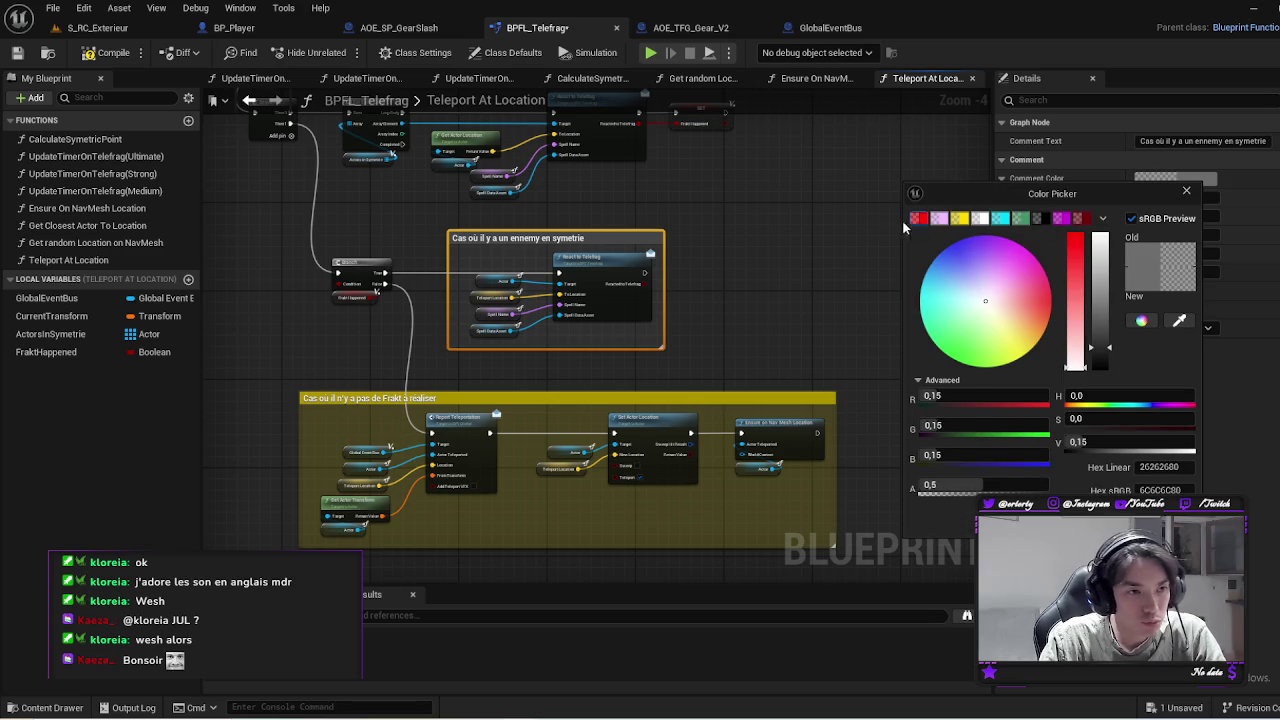
{"action": "left_click", "coordinate": [1013, 242]}
{"action": "left_click_drag", "start_coordinate": [1100, 236], "coordinate": [1100, 281]}
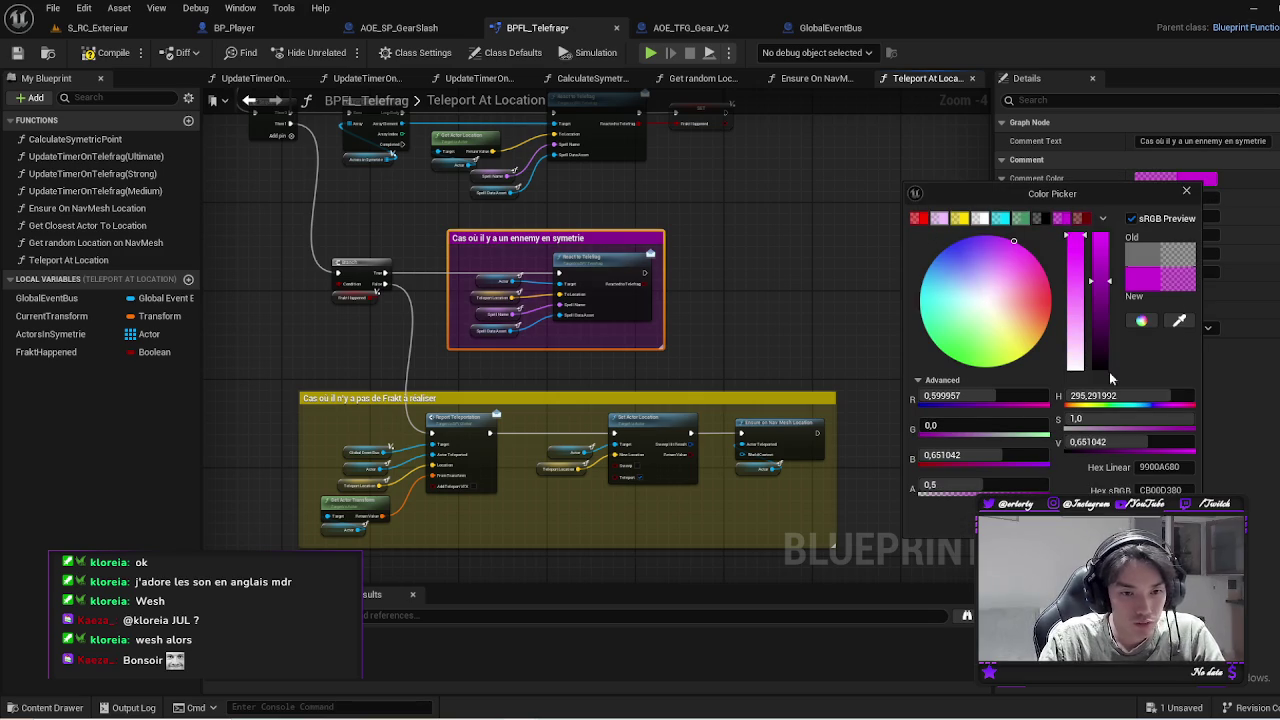
{"action": "scroll", "coordinate": [720, 380], "scroll_direction": "up", "scroll_amount": 2}
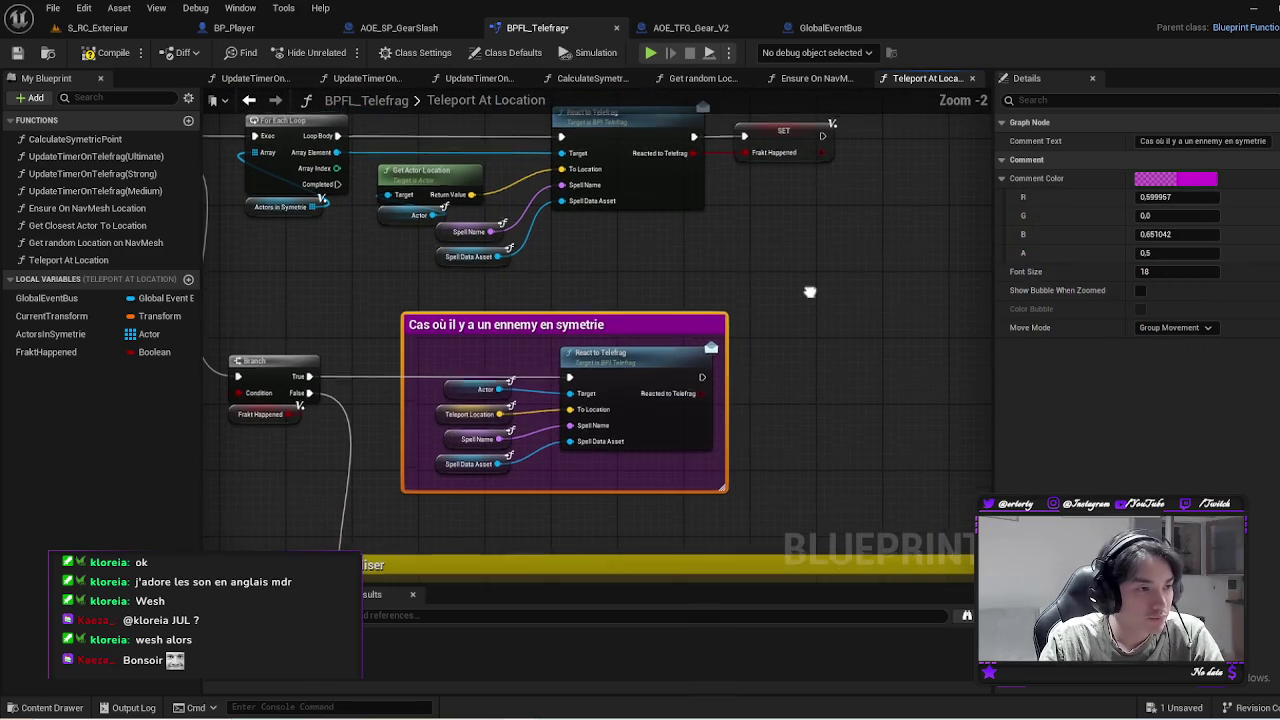
Shift the yellow no-Frakt comment and its nodes slightly to the right
{"action": "left_click_drag", "start_coordinate": [630, 348], "coordinate": [770, 305]}
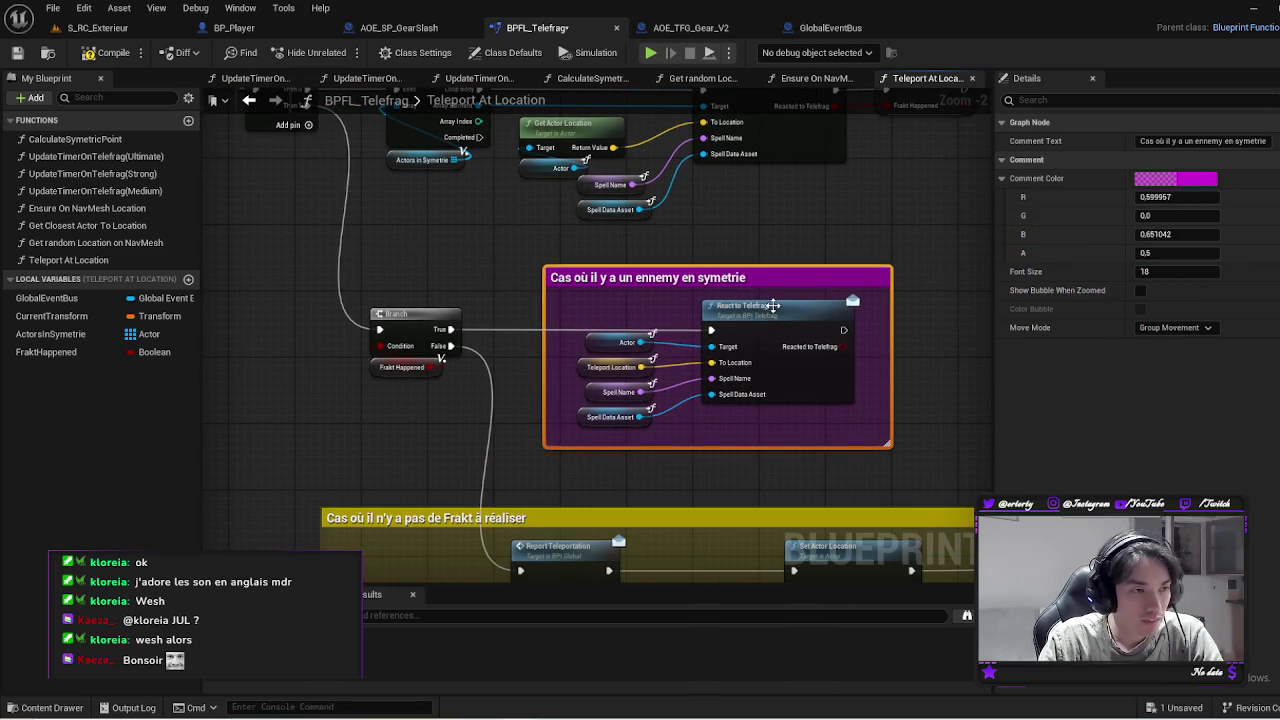
{"action": "left_click_drag", "start_coordinate": [699, 391], "coordinate": [581, 221]}
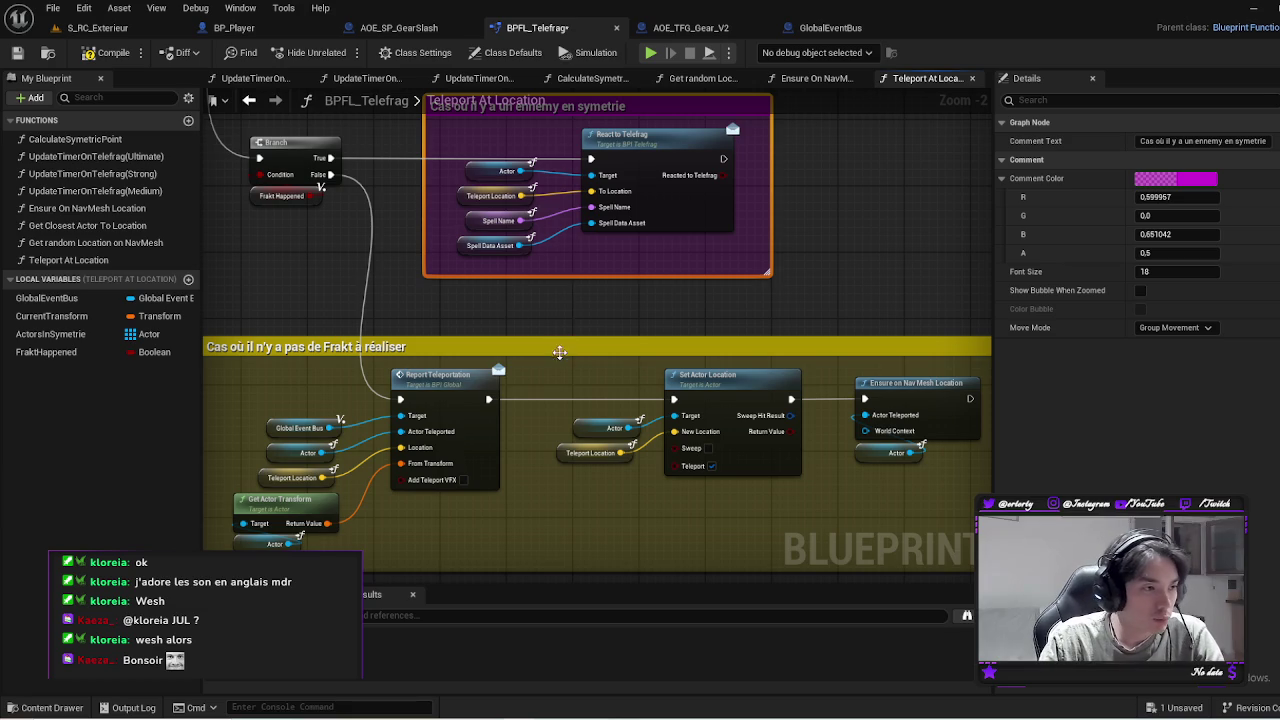
{"action": "left_click_drag", "start_coordinate": [558, 350], "coordinate": [600, 352]}
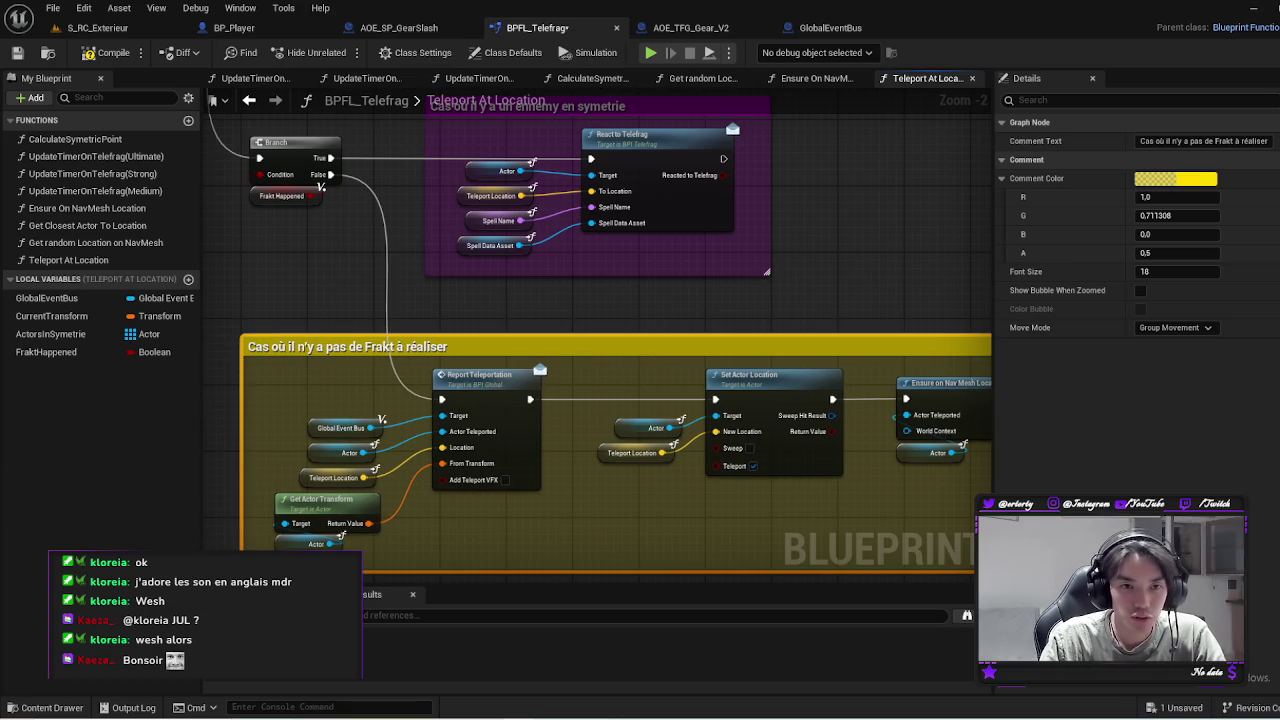
{"action": "mouse_move", "coordinate": [730, 117]}
{"action": "left_mouse_down"}
{"action": "mouse_move", "coordinate": [692, 197]}
{"action": "mouse_move", "coordinate": [761, 383]}
{"action": "left_mouse_up"}
{"action": "scroll", "coordinate": [795, 360], "scroll_direction": "down", "scroll_amount": 1}
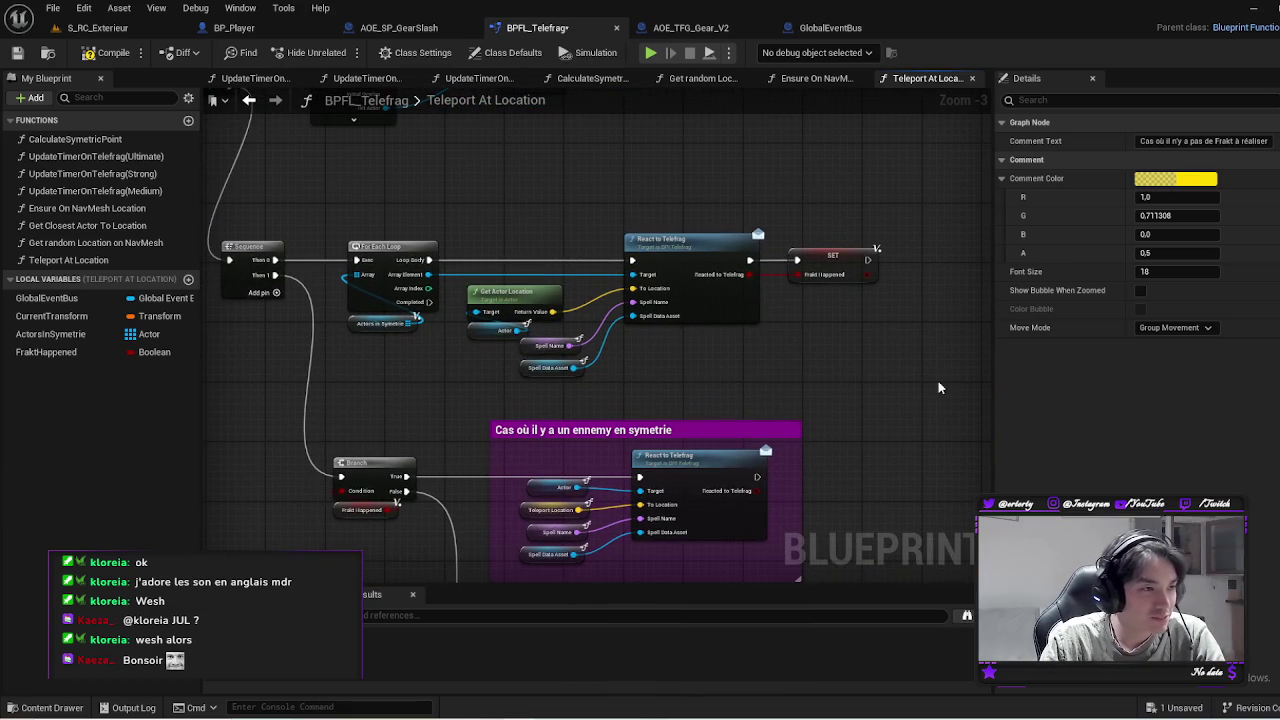
Wrap the top-row loop nodes in a comment titled 'Force les entitées en symétries à effectuer un Frakt'
{"action": "mouse_move", "coordinate": [938, 387]}
{"action": "left_mouse_down"}
{"action": "mouse_move", "coordinate": [437, 210]}
{"action": "mouse_move", "coordinate": [345, 210]}
{"action": "left_mouse_up"}
{"action": "key", "text": "c"}
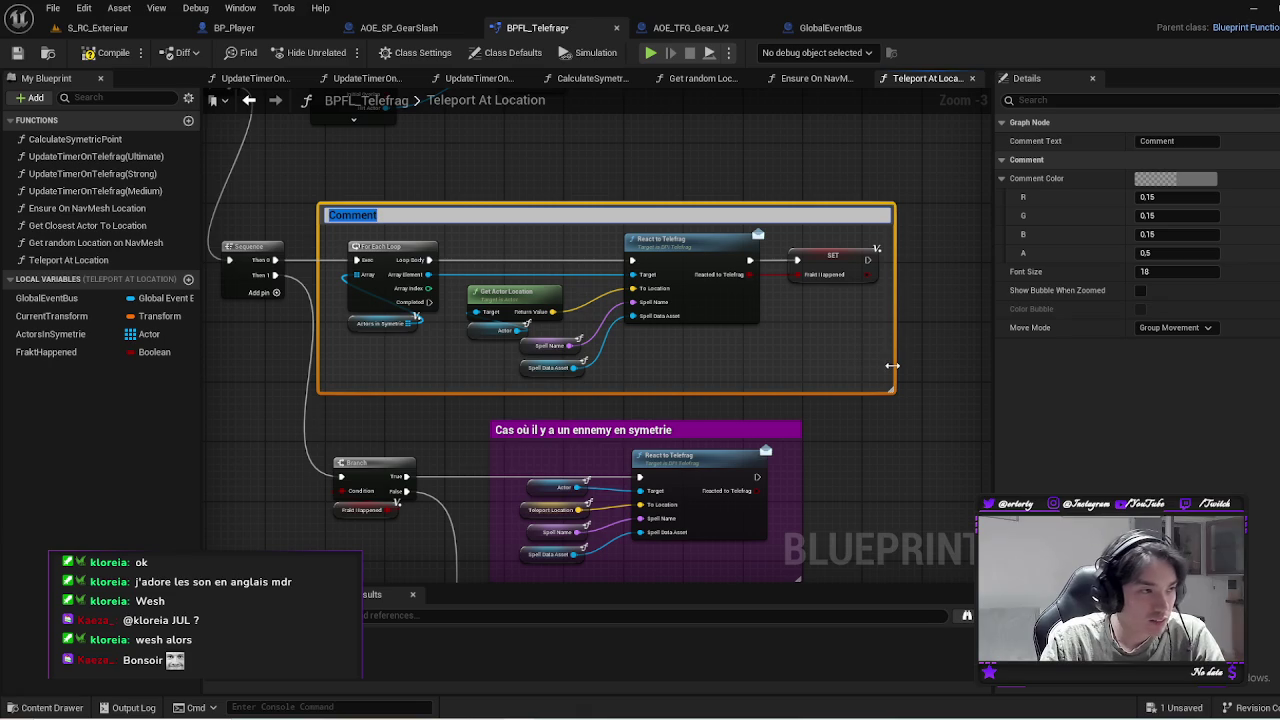
{"action": "type", "text": "R"}
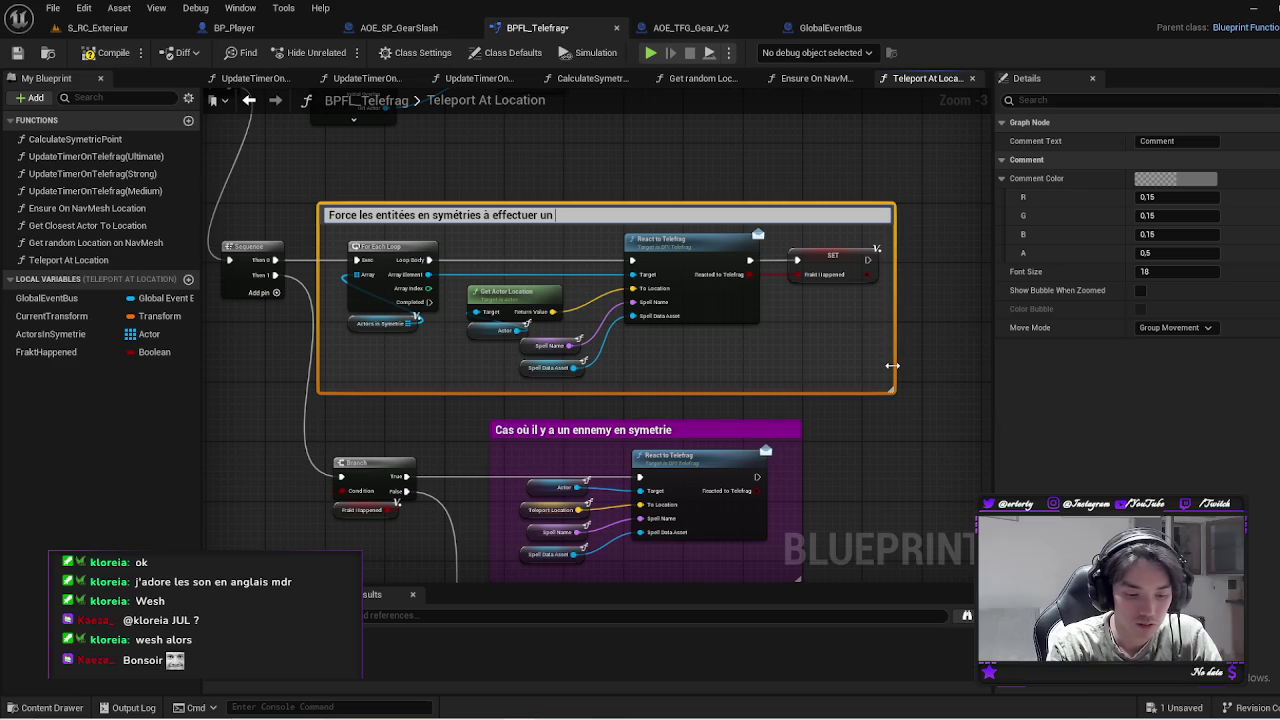
{"action": "type", "text": "akt"}
{"action": "key", "text": "Return"}
{"action": "scroll", "coordinate": [470, 332], "scroll_direction": "down", "scroll_amount": 3}
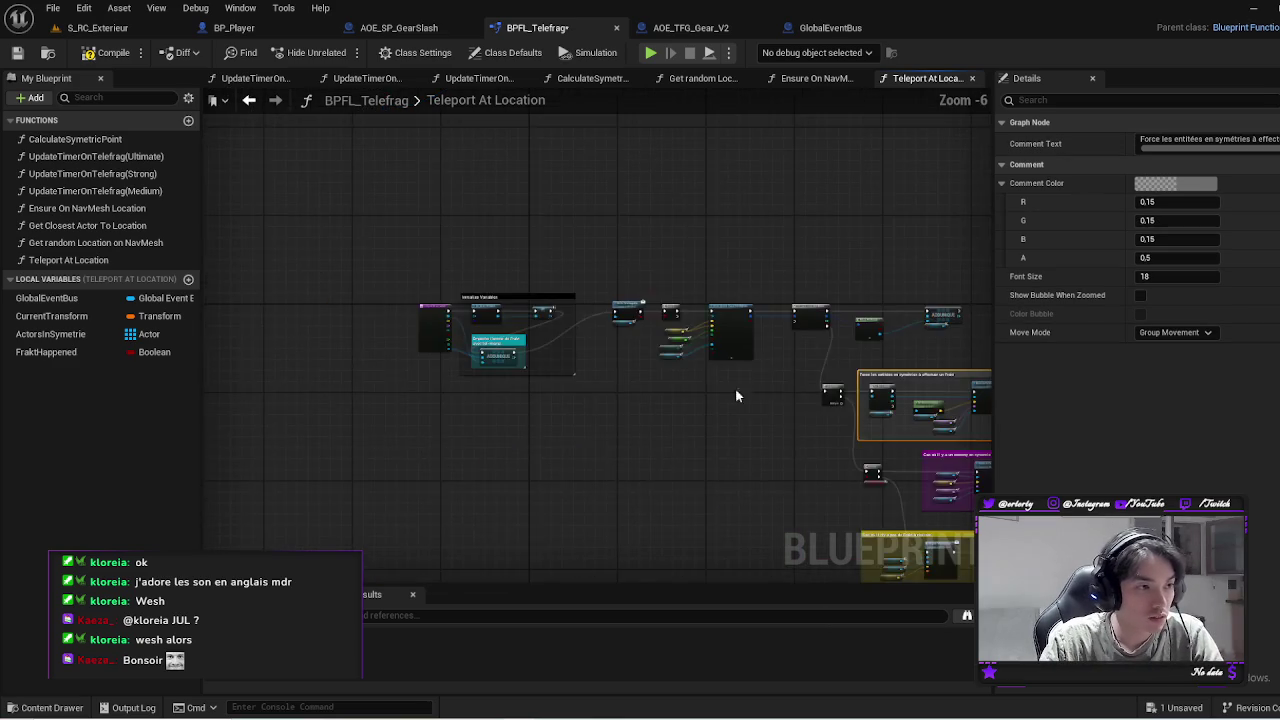
{"action": "scroll", "coordinate": [735, 388], "scroll_direction": "up", "scroll_amount": 3}
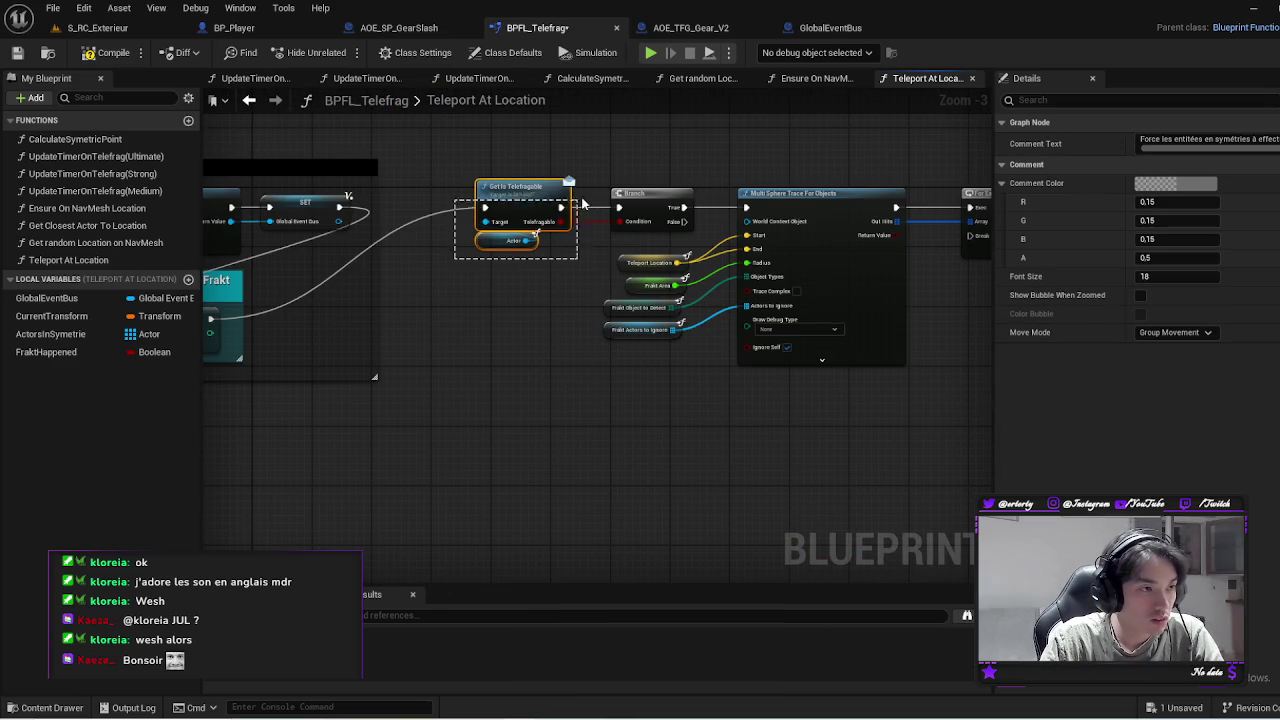
Make the 'Force les entitées…' comment box magenta
{"action": "mouse_move", "coordinate": [468, 142]}
{"action": "left_mouse_down"}
{"action": "mouse_move", "coordinate": [586, 228]}
{"action": "mouse_move", "coordinate": [648, 250]}
{"action": "left_mouse_up"}
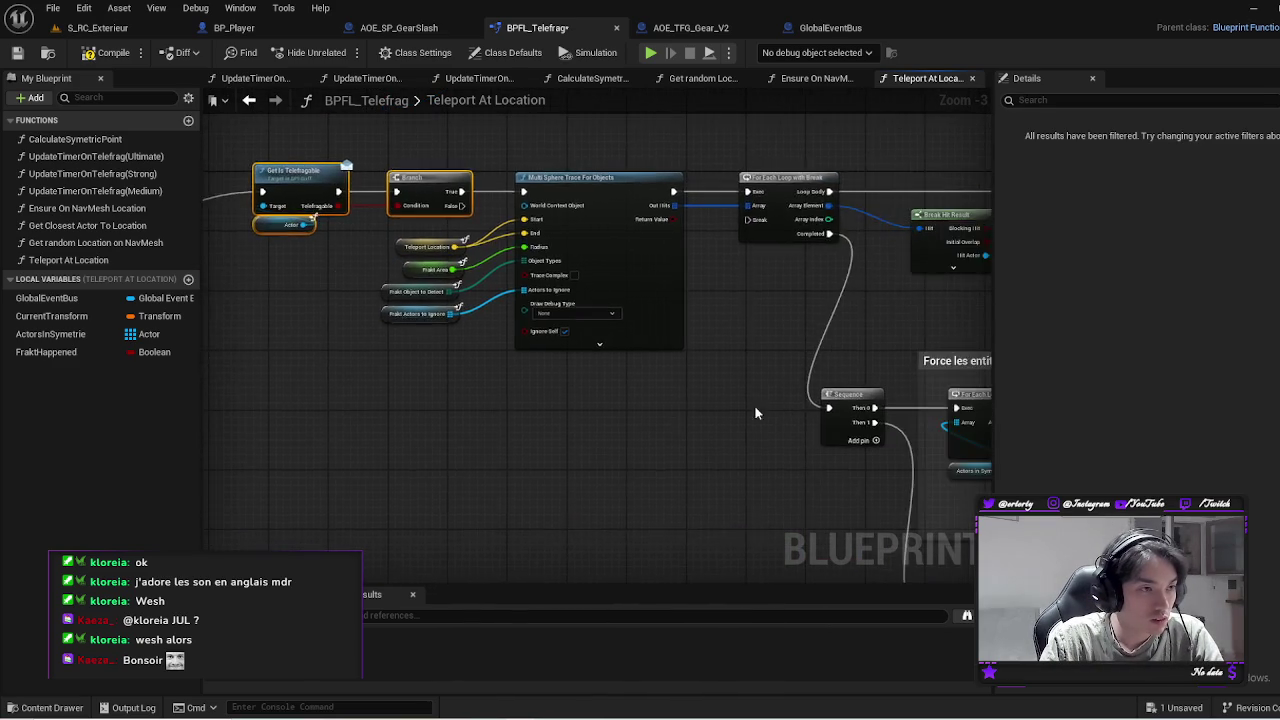
{"action": "left_click", "coordinate": [760, 262]}
{"action": "left_click", "coordinate": [1176, 184]}
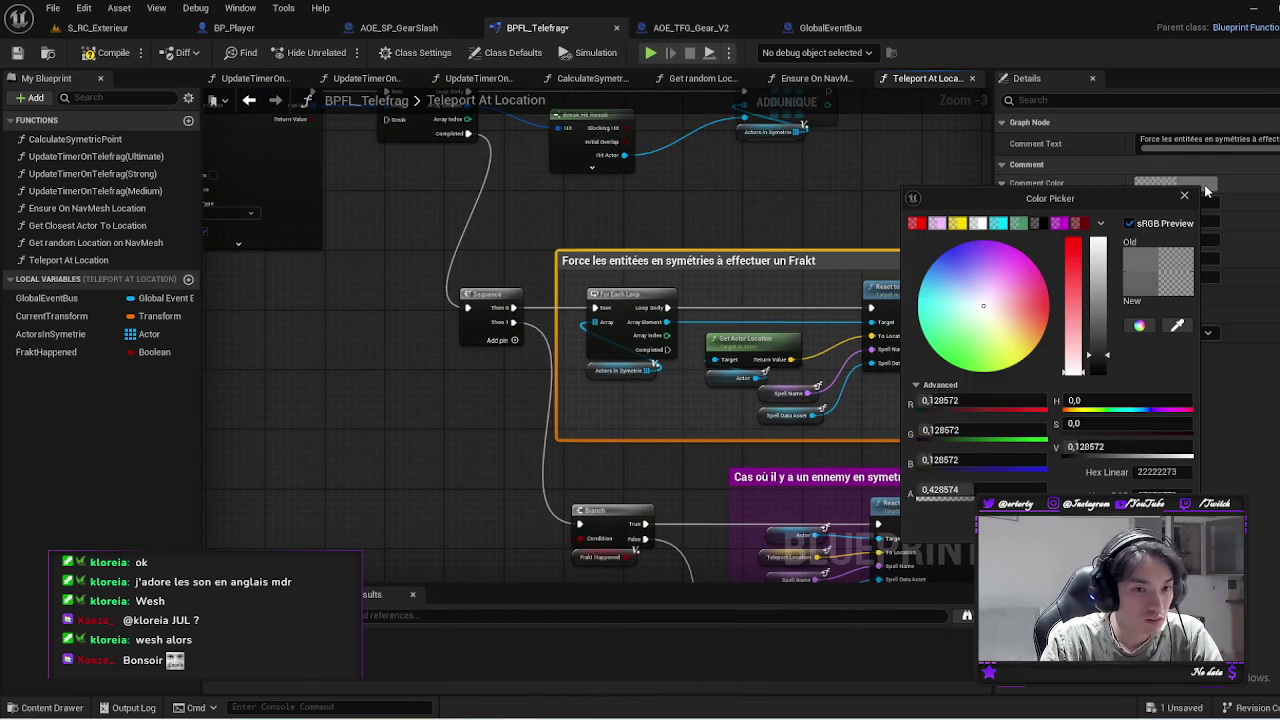
{"action": "left_click", "coordinate": [1060, 223]}
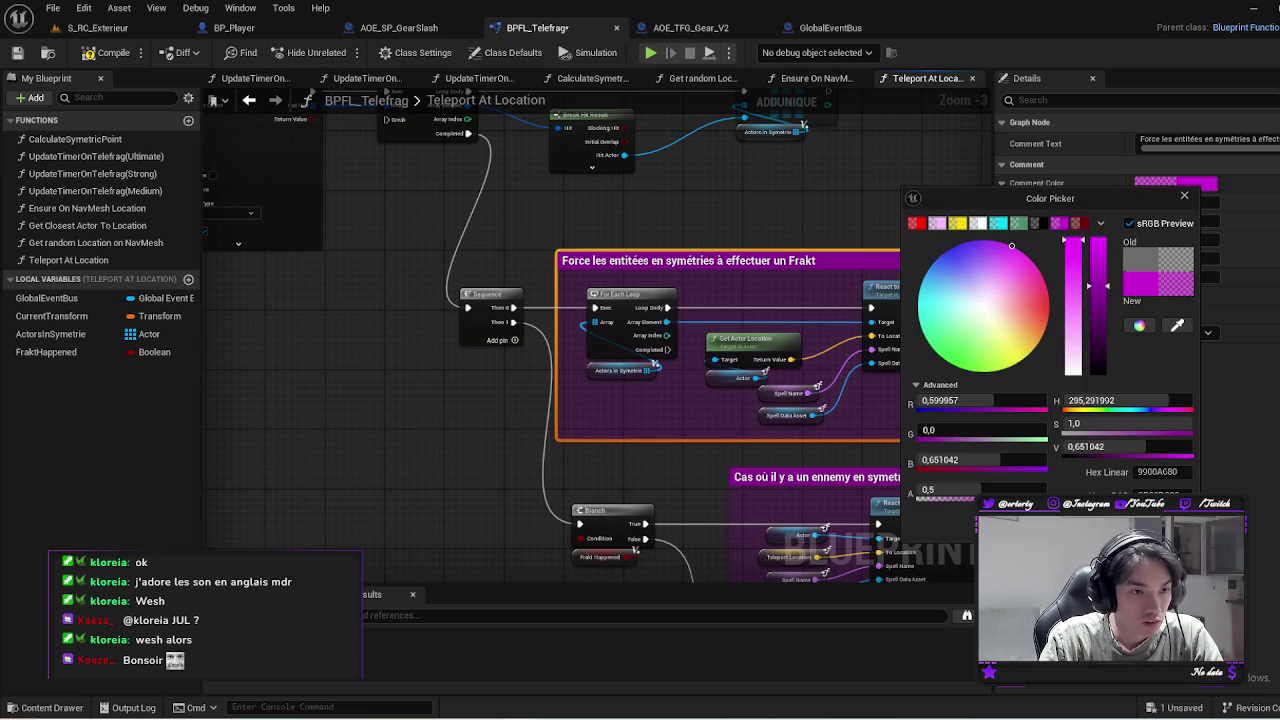
{"action": "mouse_move", "coordinate": [823, 334]}
{"action": "left_mouse_down"}
{"action": "mouse_move", "coordinate": [366, 183]}
{"action": "mouse_move", "coordinate": [364, 164]}
{"action": "left_mouse_up"}
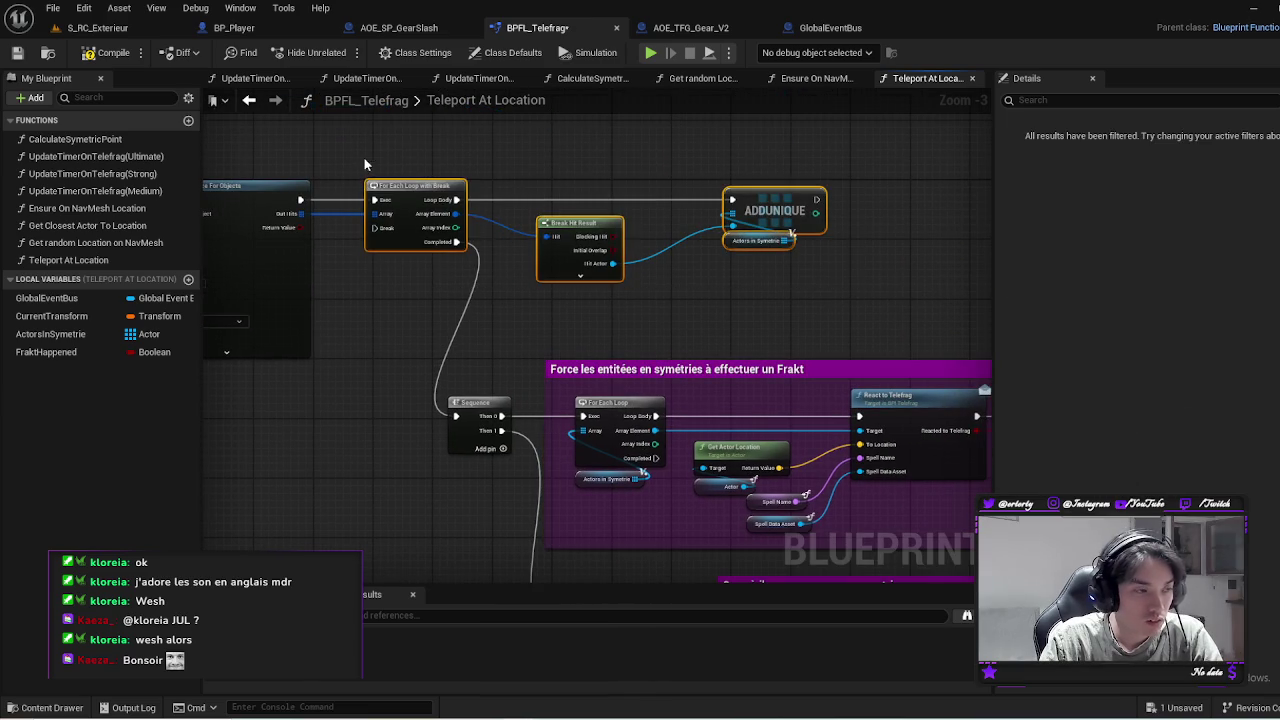
Comment For Each Loop, Break Hit Result and ADDUNIQUE as 'Détecte les ennemis en symétrie', coloured yellow
{"action": "type", "text": "cD"}
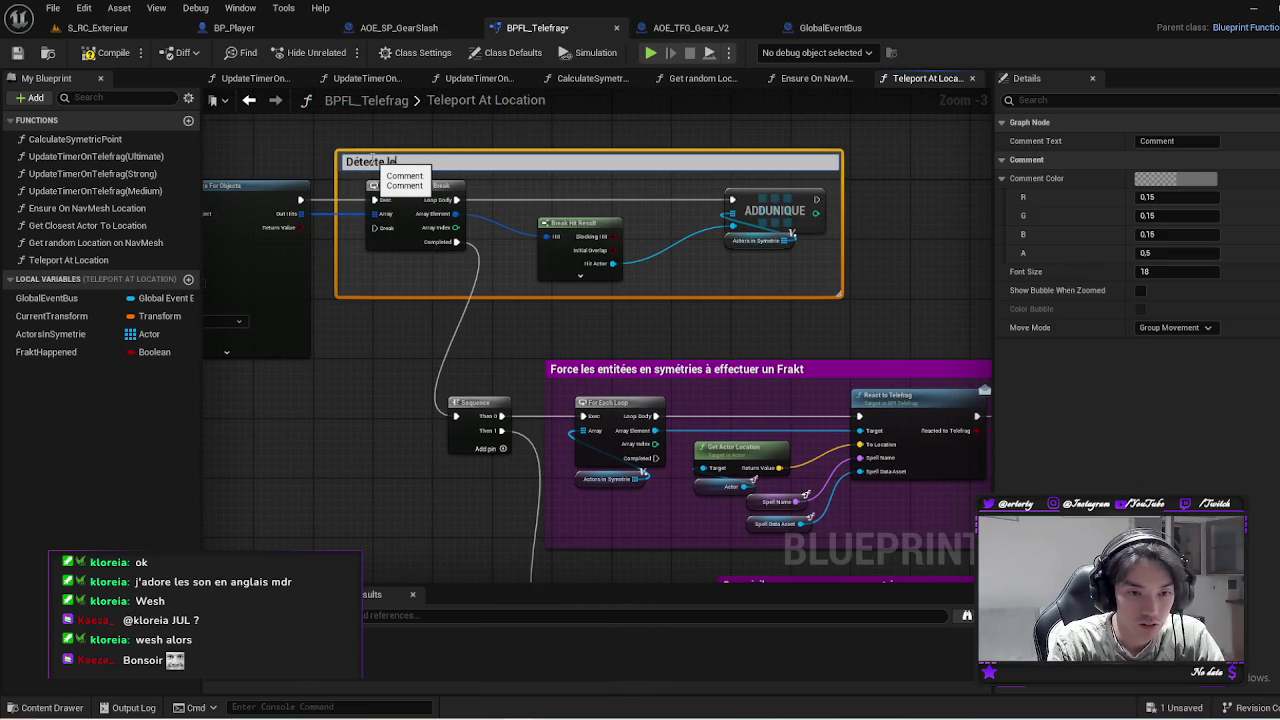
{"action": "type", "text": "ennemis en symétrie"}
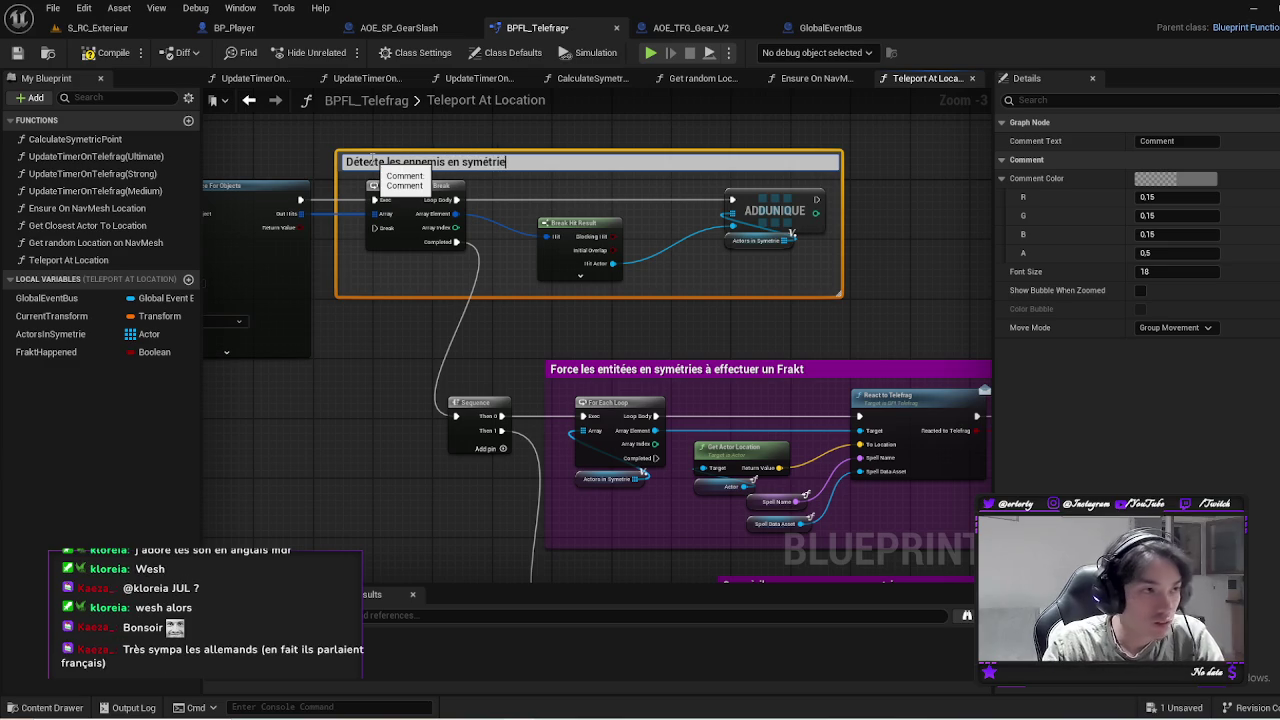
{"action": "key", "text": "Return"}
{"action": "left_click", "coordinate": [1150, 178]}
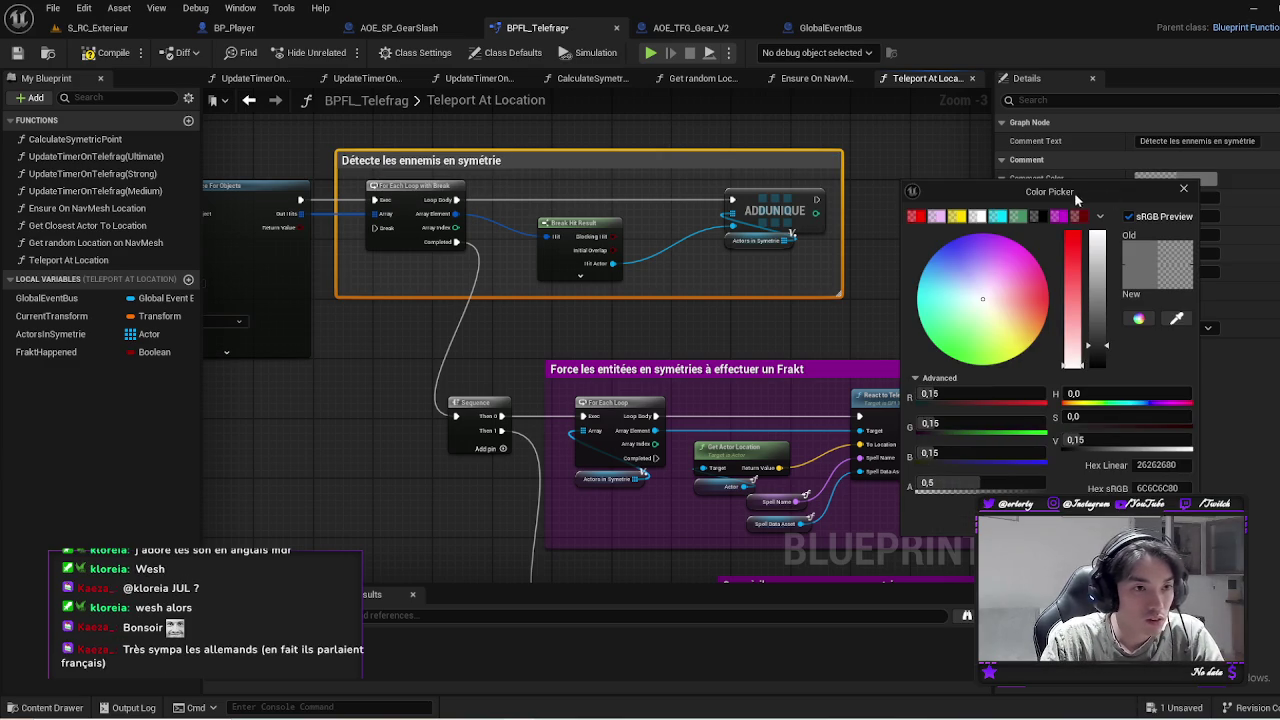
{"action": "left_click", "coordinate": [956, 217]}
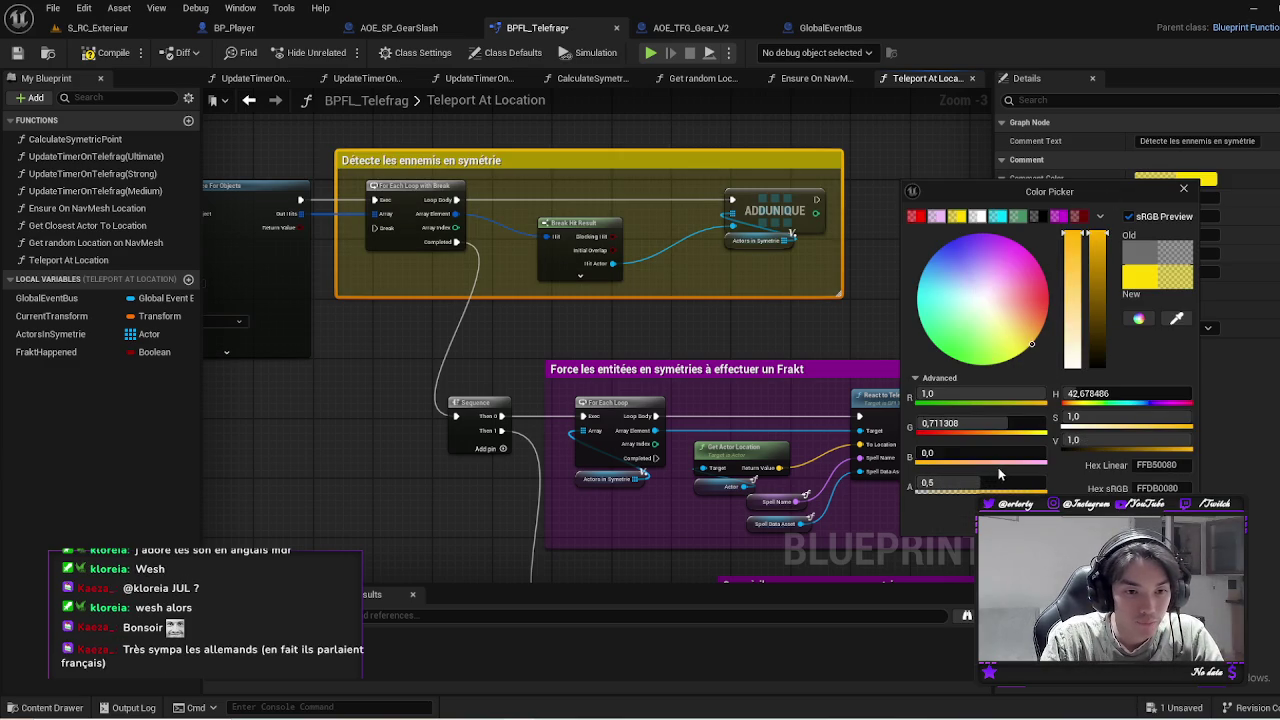
{"action": "left_click", "coordinate": [757, 315]}
{"action": "scroll", "coordinate": [757, 315], "scroll_direction": "down", "scroll_amount": 2}
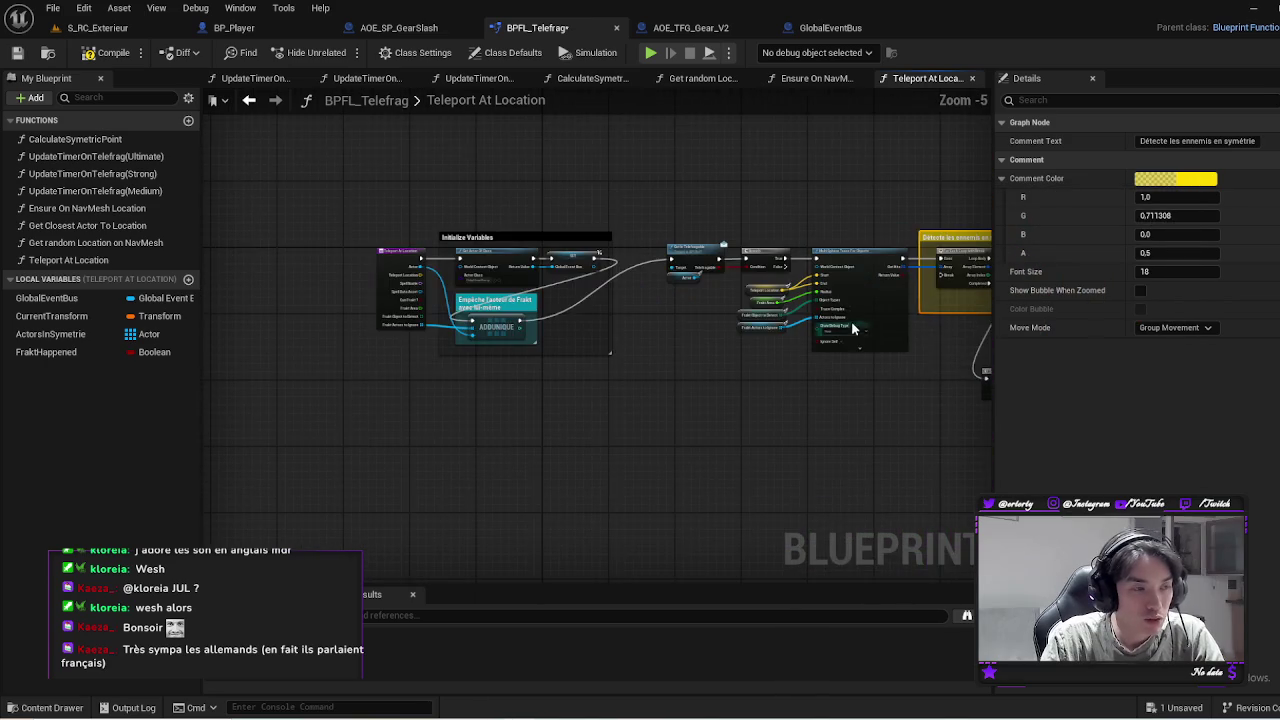
Wrap Get Is Telefragable, Actor and Branch in a comment titled 'Assure que l'ennemi est téléportable'
{"action": "scroll", "coordinate": [811, 275], "scroll_direction": "down", "scroll_amount": 1}
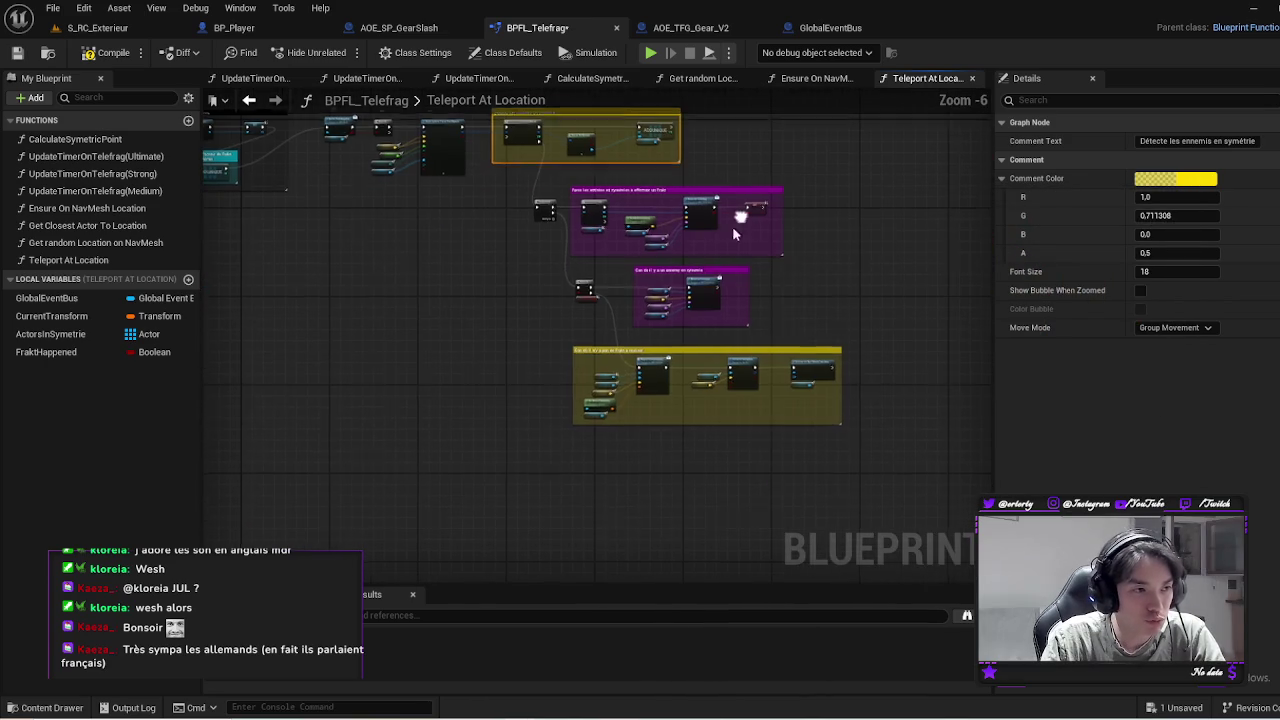
{"action": "mouse_move", "coordinate": [486, 429]}
{"action": "left_mouse_down"}
{"action": "mouse_move", "coordinate": [771, 271]}
{"action": "mouse_move", "coordinate": [796, 187]}
{"action": "mouse_move", "coordinate": [763, 191]}
{"action": "mouse_move", "coordinate": [766, 180]}
{"action": "left_mouse_up"}
{"action": "scroll", "coordinate": [784, 161], "scroll_direction": "up", "scroll_amount": 3}
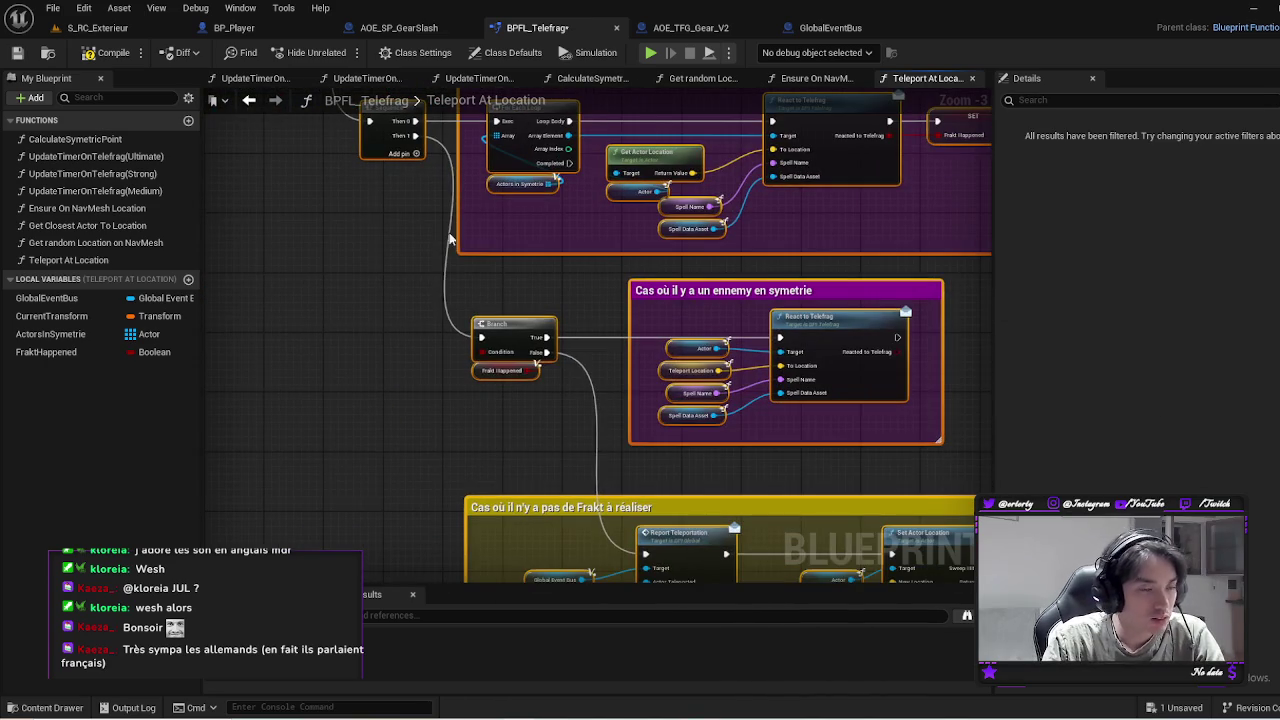
{"action": "mouse_move", "coordinate": [436, 282]}
{"action": "left_mouse_down"}
{"action": "mouse_move", "coordinate": [697, 348]}
{"action": "mouse_move", "coordinate": [729, 464]}
{"action": "mouse_move", "coordinate": [917, 447]}
{"action": "mouse_move", "coordinate": [755, 481]}
{"action": "left_mouse_up"}
{"action": "left_click_drag", "start_coordinate": [558, 457], "coordinate": [771, 236]}
{"action": "left_click_drag", "start_coordinate": [411, 197], "coordinate": [548, 290]}
{"action": "type", "text": "cA"}
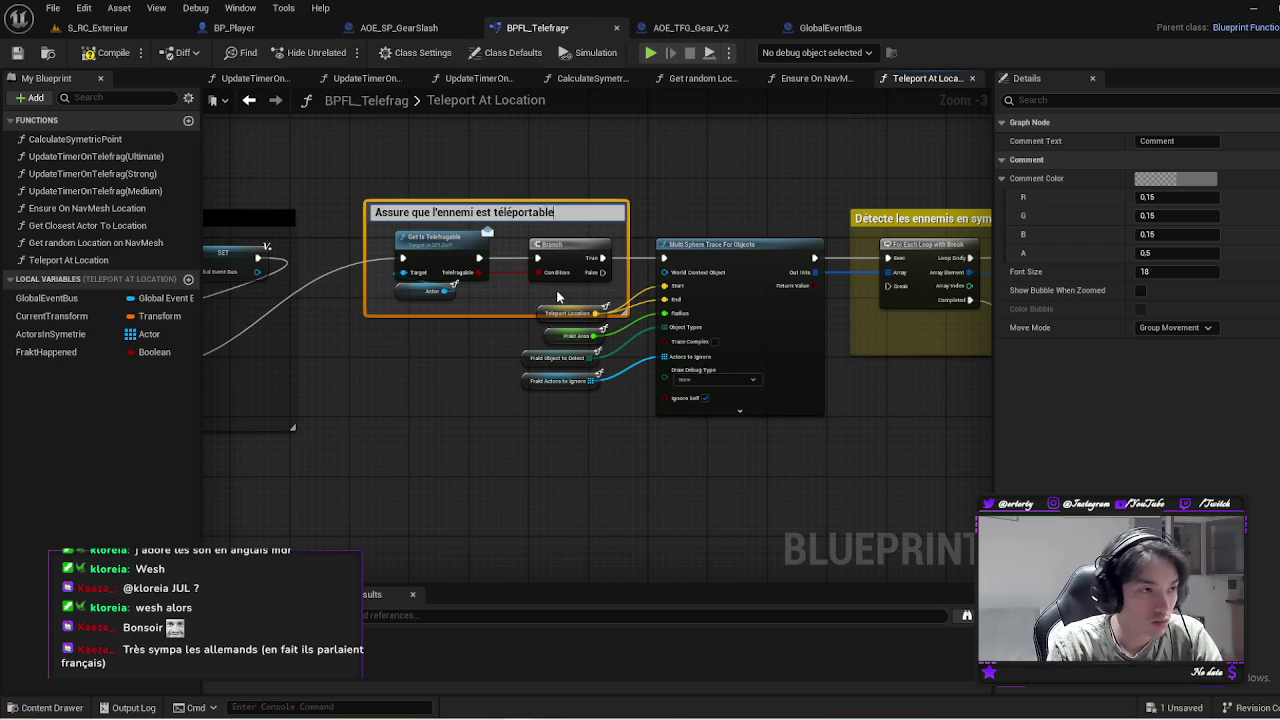
{"action": "key", "text": "Return"}
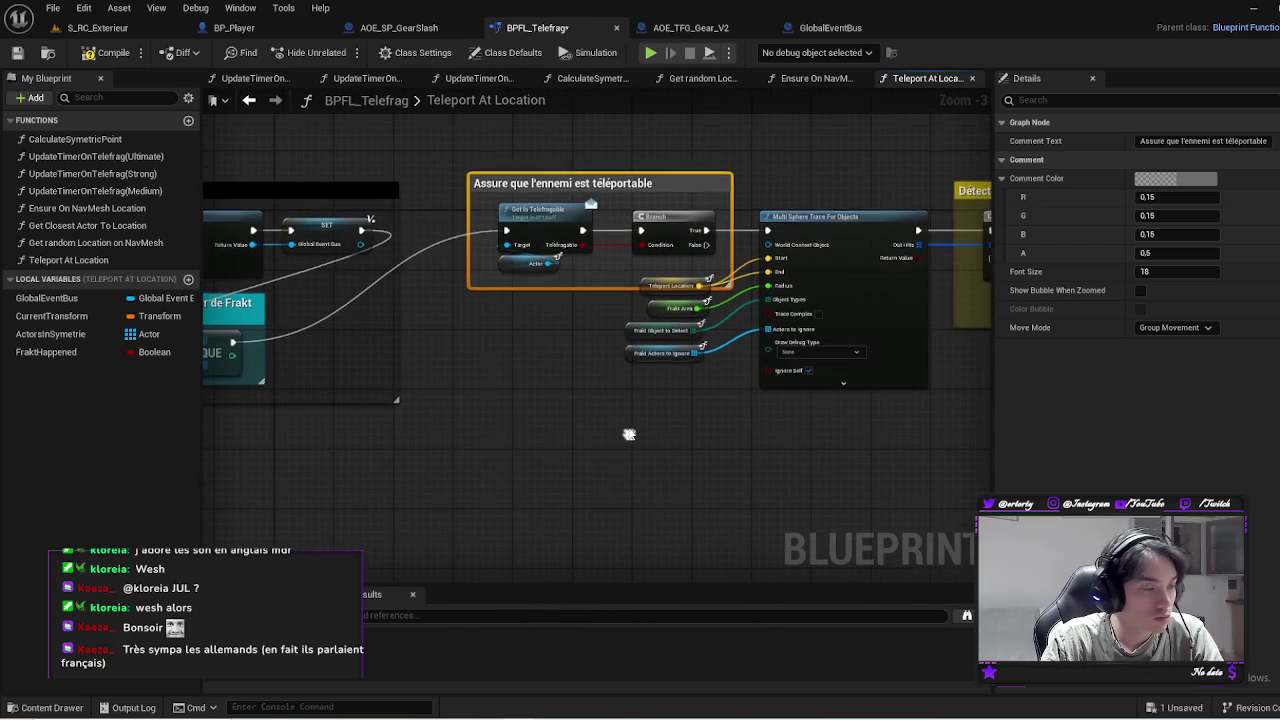
{"action": "left_click_drag", "start_coordinate": [704, 190], "coordinate": [670, 185]}
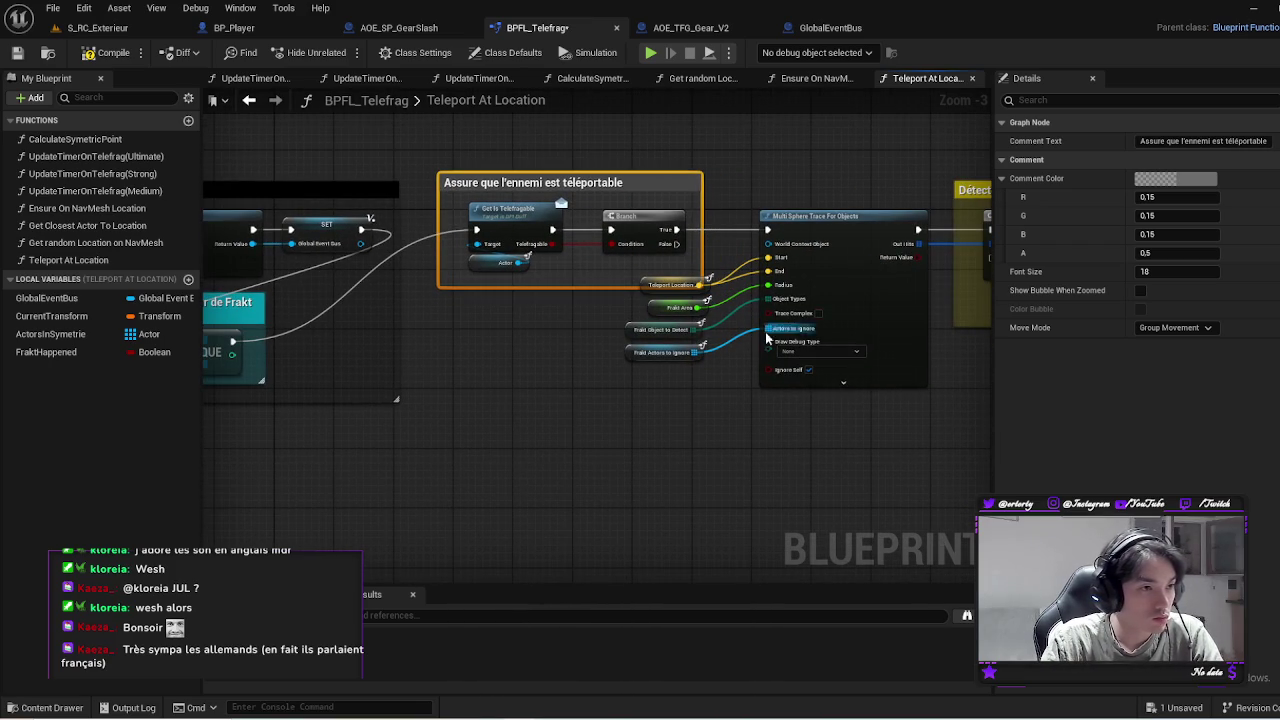
Pan across the graph to review the symmetry comments and the function entry
{"action": "left_click_drag", "start_coordinate": [606, 407], "coordinate": [685, 291]}
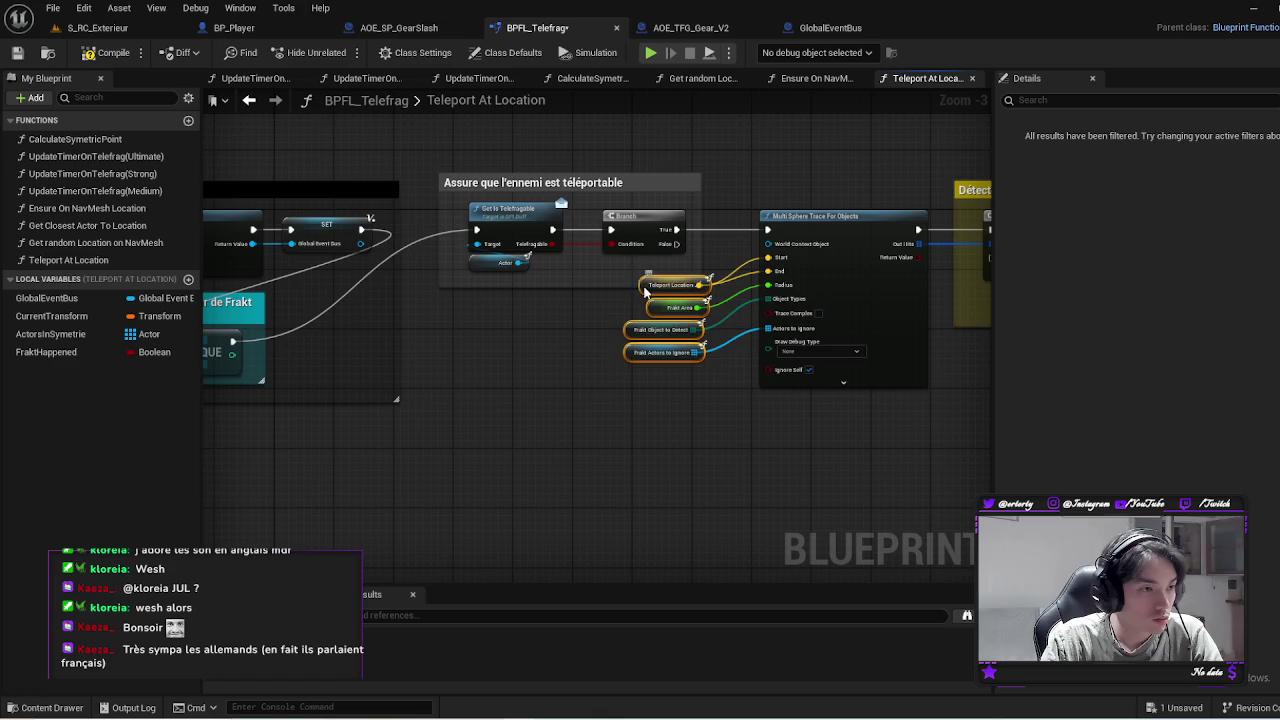
{"action": "mouse_move", "coordinate": [796, 380]}
{"action": "left_mouse_down"}
{"action": "mouse_move", "coordinate": [569, 332]}
{"action": "mouse_move", "coordinate": [203, 215]}
{"action": "left_mouse_up"}
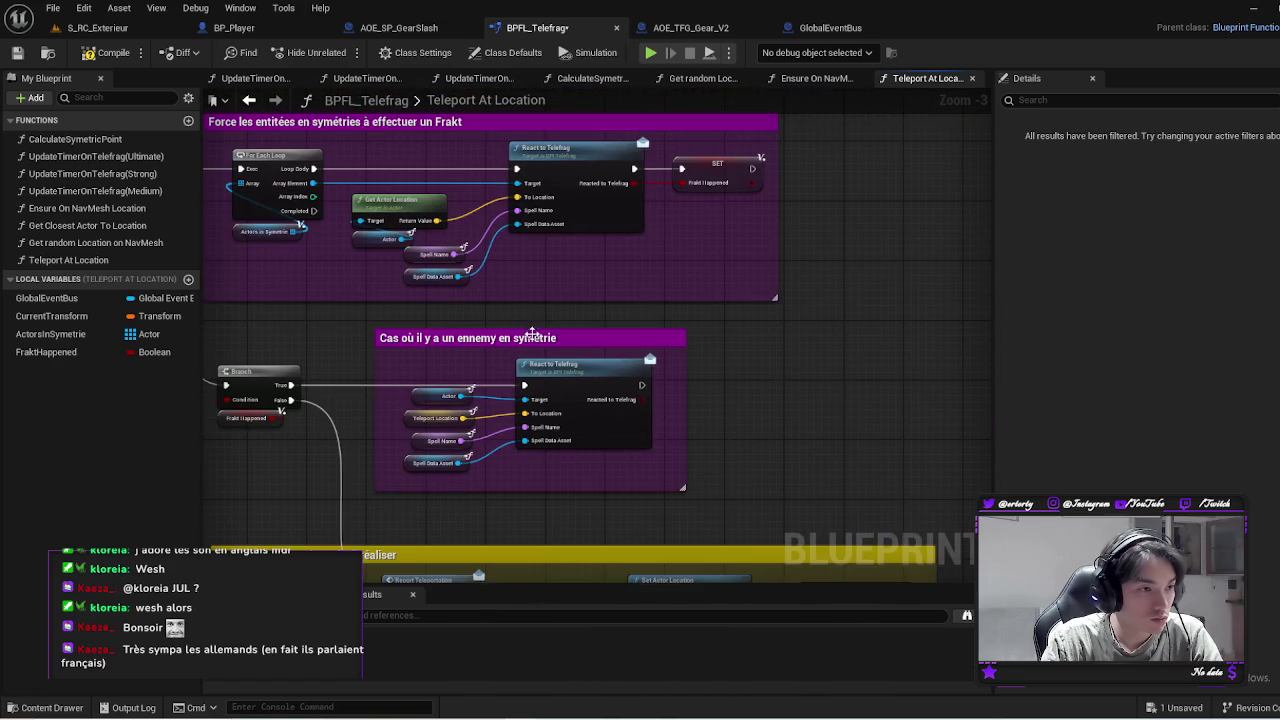
{"action": "mouse_move", "coordinate": [532, 333]}
{"action": "left_mouse_down"}
{"action": "mouse_move", "coordinate": [532, 216]}
{"action": "mouse_move", "coordinate": [1103, 419]}
{"action": "mouse_move", "coordinate": [894, 370]}
{"action": "mouse_move", "coordinate": [816, 379]}
{"action": "left_mouse_up"}
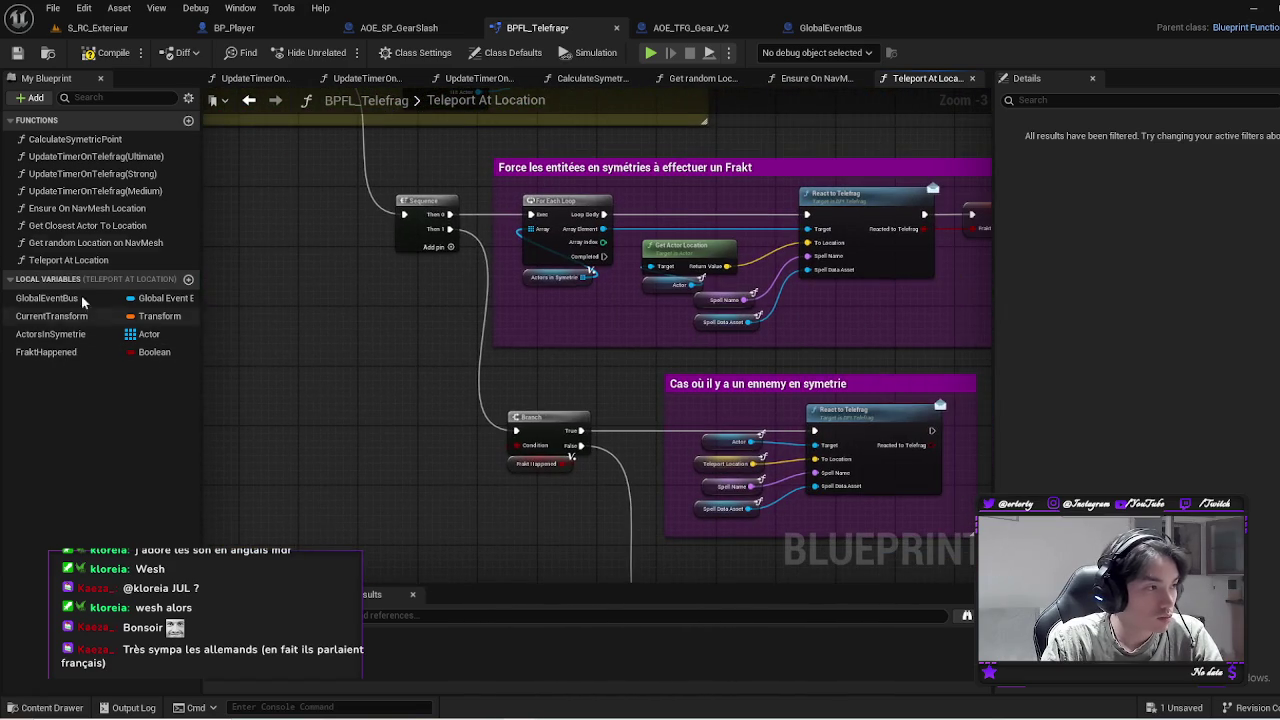
{"action": "left_click_drag", "start_coordinate": [300, 330], "coordinate": [858, 413]}
Add a Return Node with a Teleportation Happened boolean output to Teleport At Location
{"action": "left_click", "coordinate": [300, 238]}
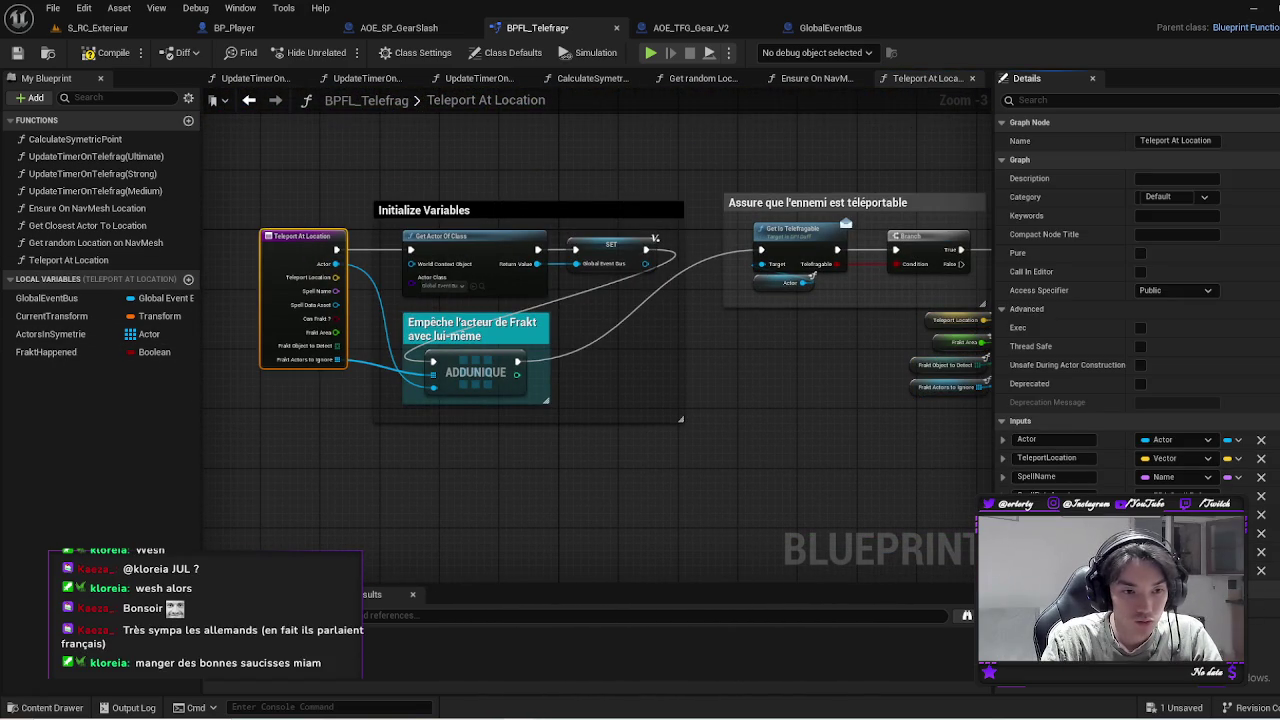
{"action": "key", "text": "ctrl+v"}
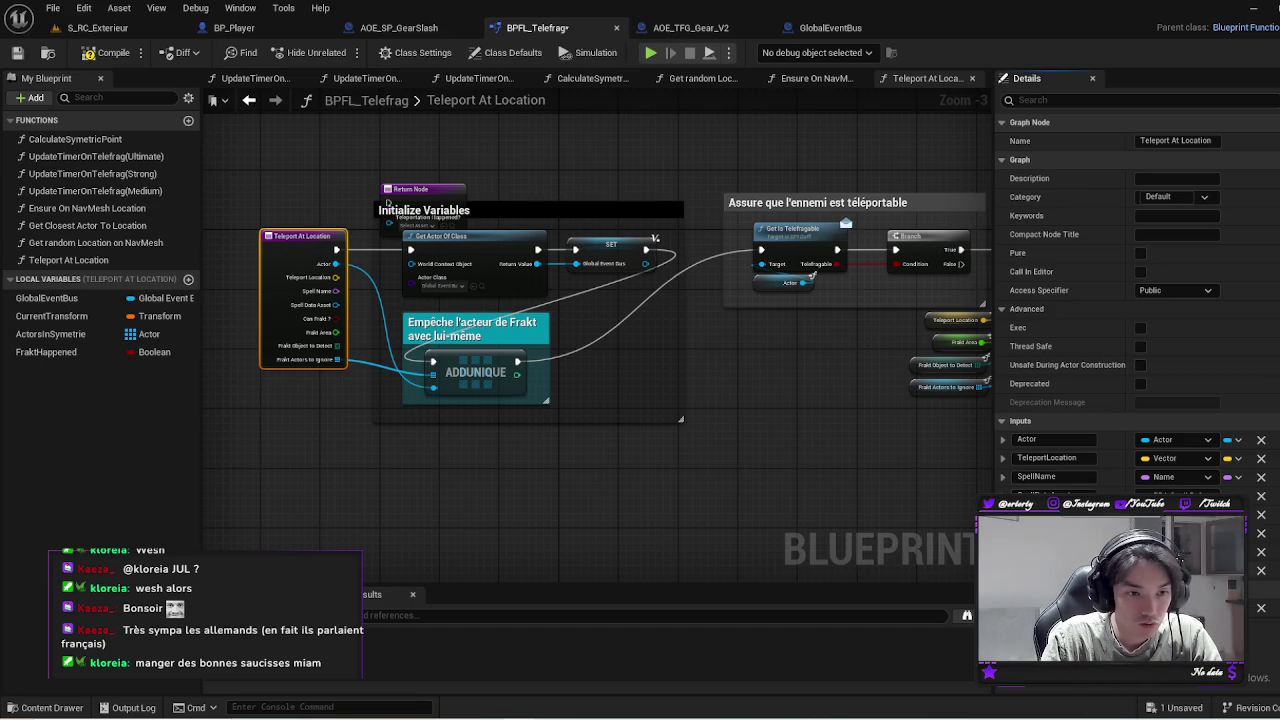
{"action": "left_click", "coordinate": [1175, 494]}
{"action": "key", "text": "Escape"}
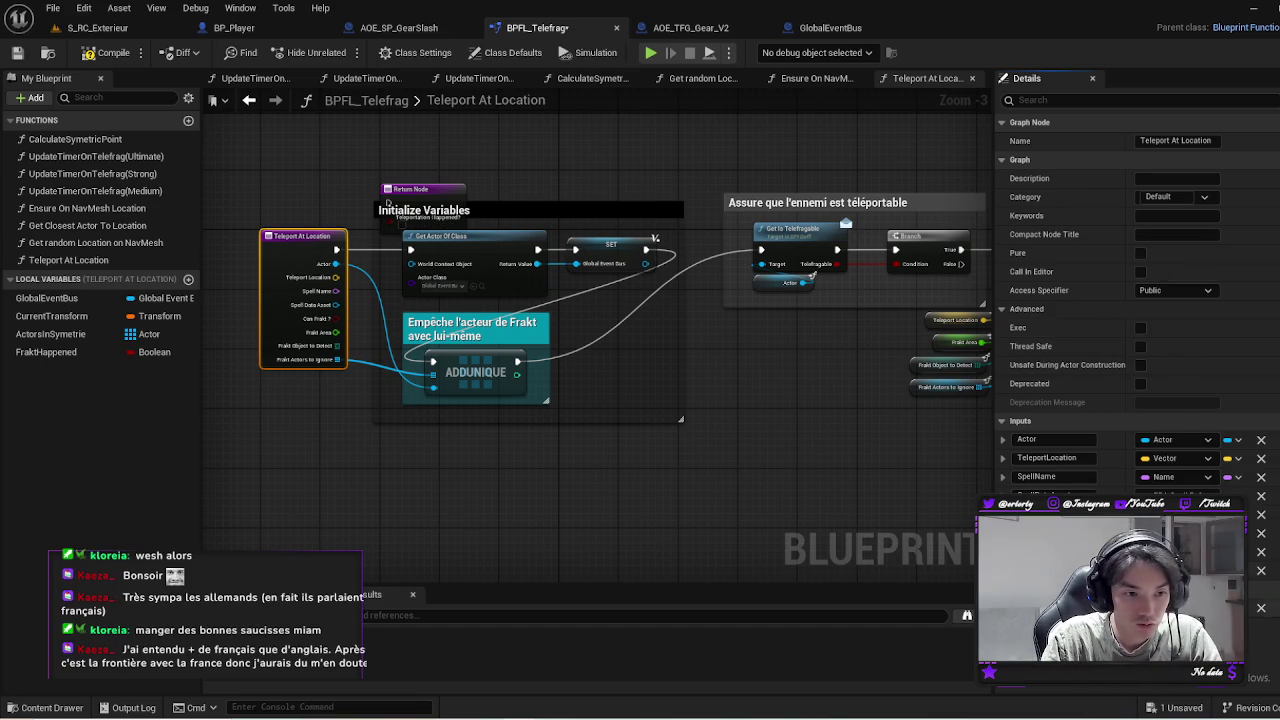
{"action": "left_click", "coordinate": [743, 478]}
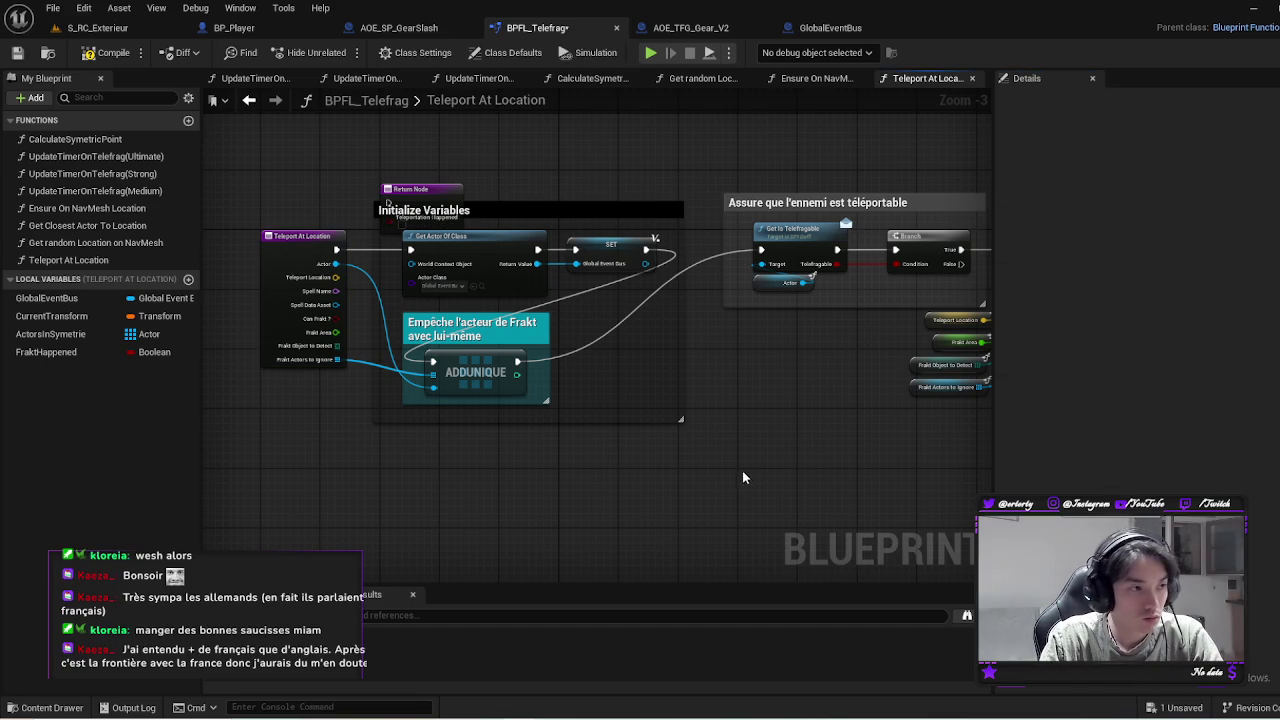
Run a Return Node after React to Telefrag, feeding Reacted to Telefrag into Teleportation Happened
{"action": "left_click_drag", "start_coordinate": [435, 193], "coordinate": [866, 466]}
{"action": "scroll", "coordinate": [866, 466], "scroll_direction": "down", "scroll_amount": 2}
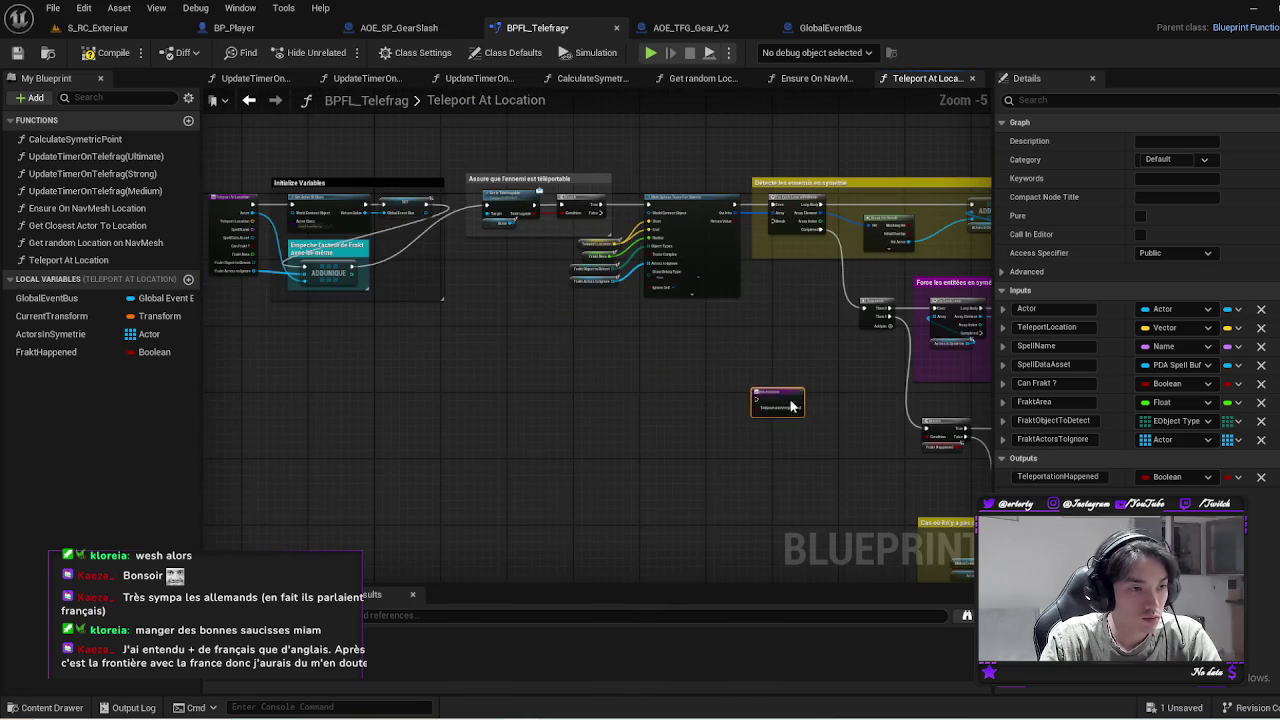
{"action": "left_click", "coordinate": [1270, 458]}
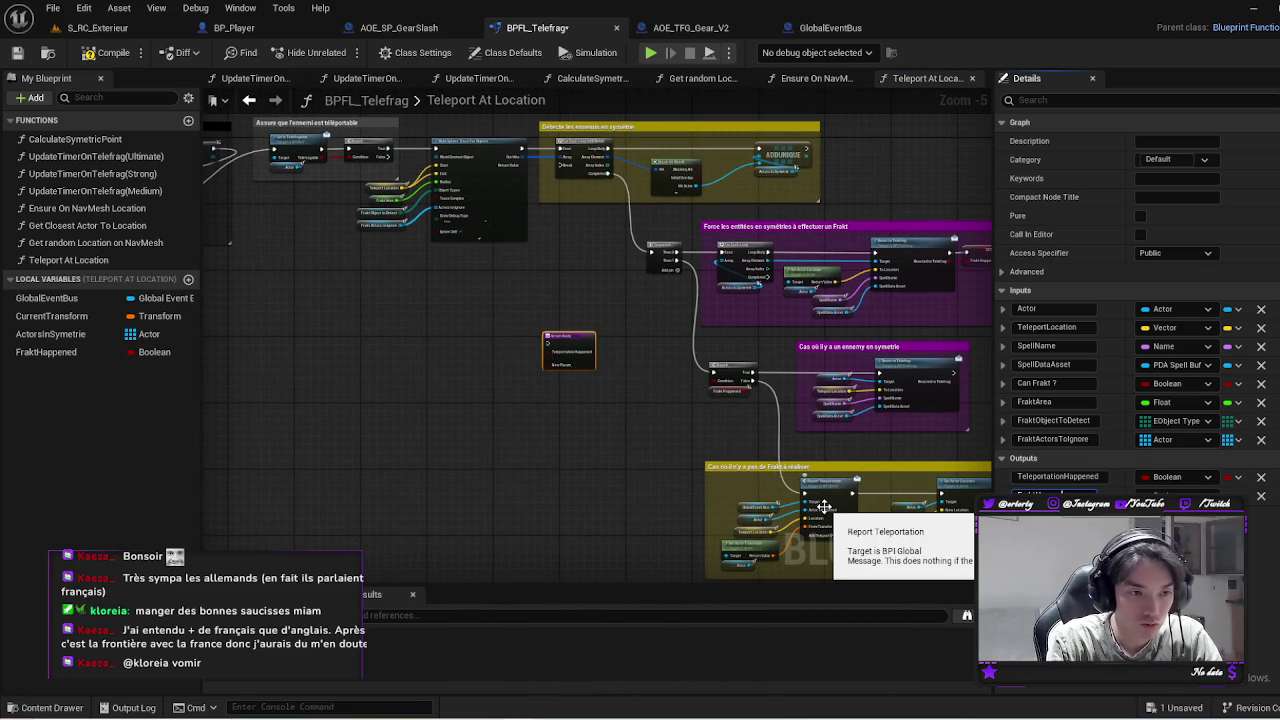
{"action": "scroll", "coordinate": [496, 367], "scroll_direction": "up", "scroll_amount": 2}
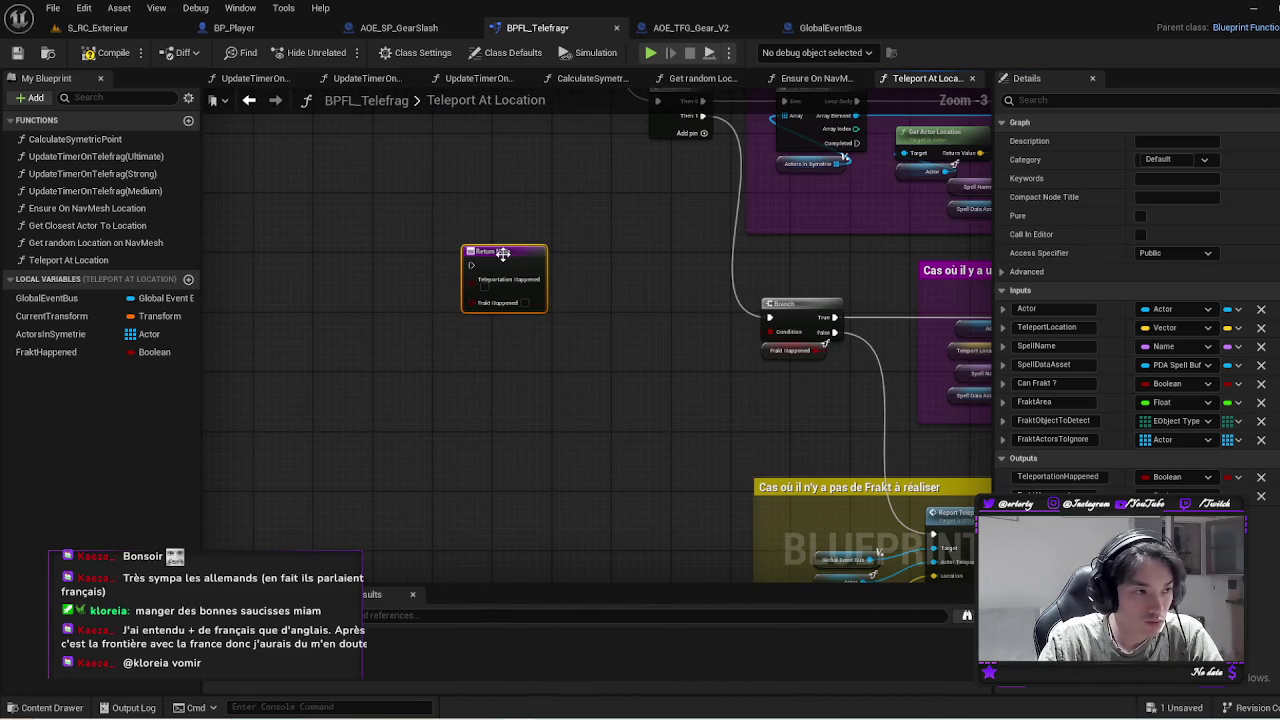
{"action": "mouse_move", "coordinate": [503, 253]}
{"action": "left_mouse_down"}
{"action": "mouse_move", "coordinate": [908, 380]}
{"action": "mouse_move", "coordinate": [745, 360]}
{"action": "mouse_move", "coordinate": [891, 309]}
{"action": "mouse_move", "coordinate": [897, 284]}
{"action": "mouse_move", "coordinate": [655, 172]}
{"action": "left_mouse_up"}
{"action": "left_click", "coordinate": [733, 213]}
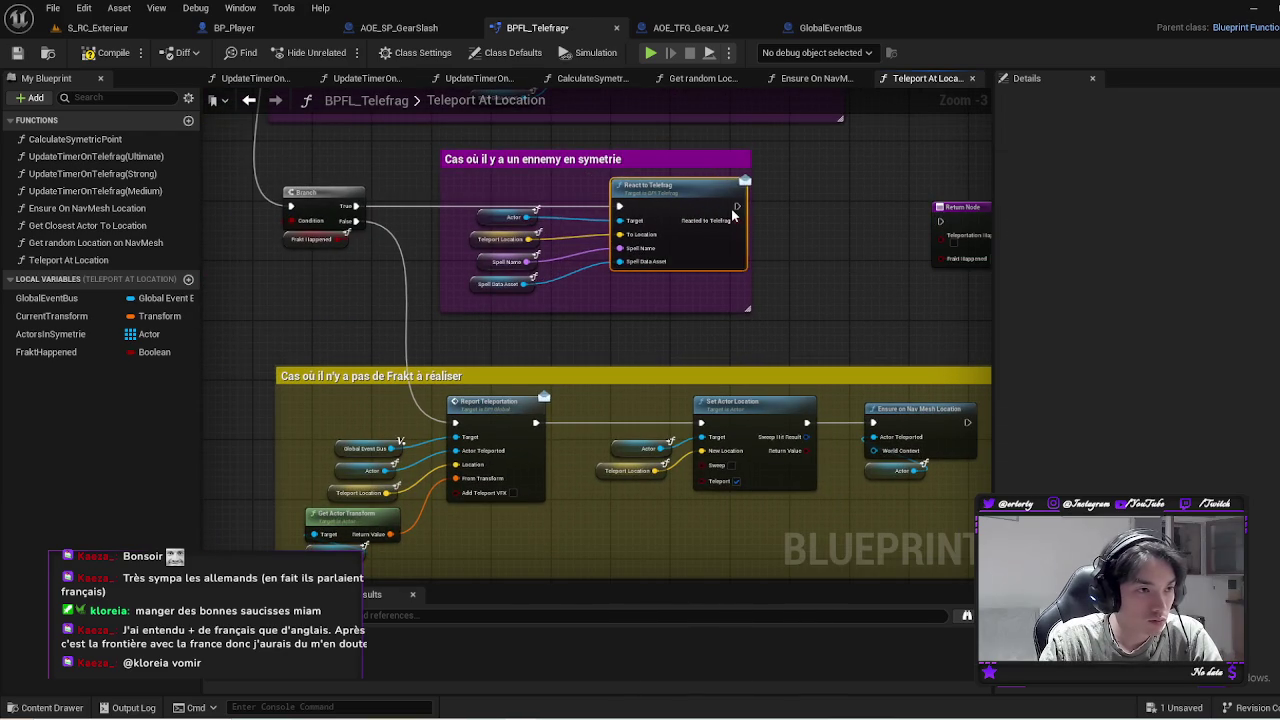
{"action": "mouse_move", "coordinate": [733, 213]}
{"action": "left_mouse_down"}
{"action": "mouse_move", "coordinate": [711, 213]}
{"action": "mouse_move", "coordinate": [761, 210]}
{"action": "left_mouse_up"}
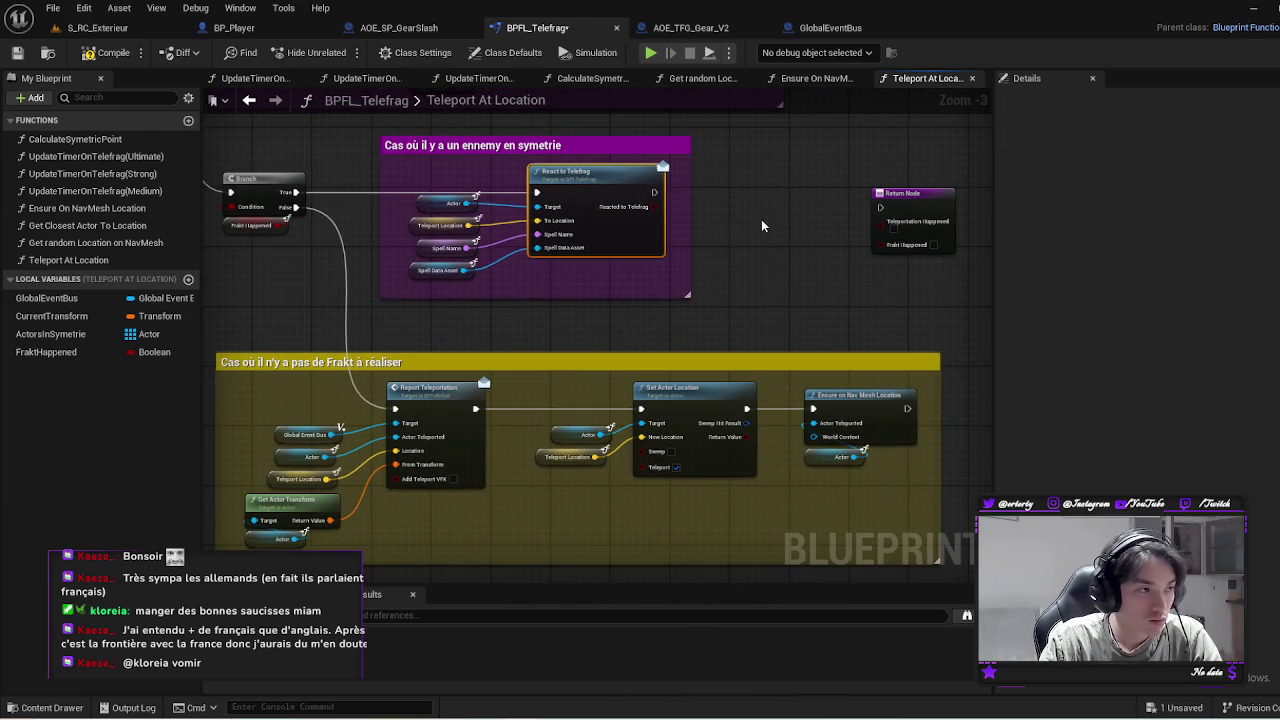
{"action": "mouse_move", "coordinate": [654, 191]}
{"action": "left_mouse_down"}
{"action": "mouse_move", "coordinate": [861, 217]}
{"action": "mouse_move", "coordinate": [907, 190]}
{"action": "left_mouse_up"}
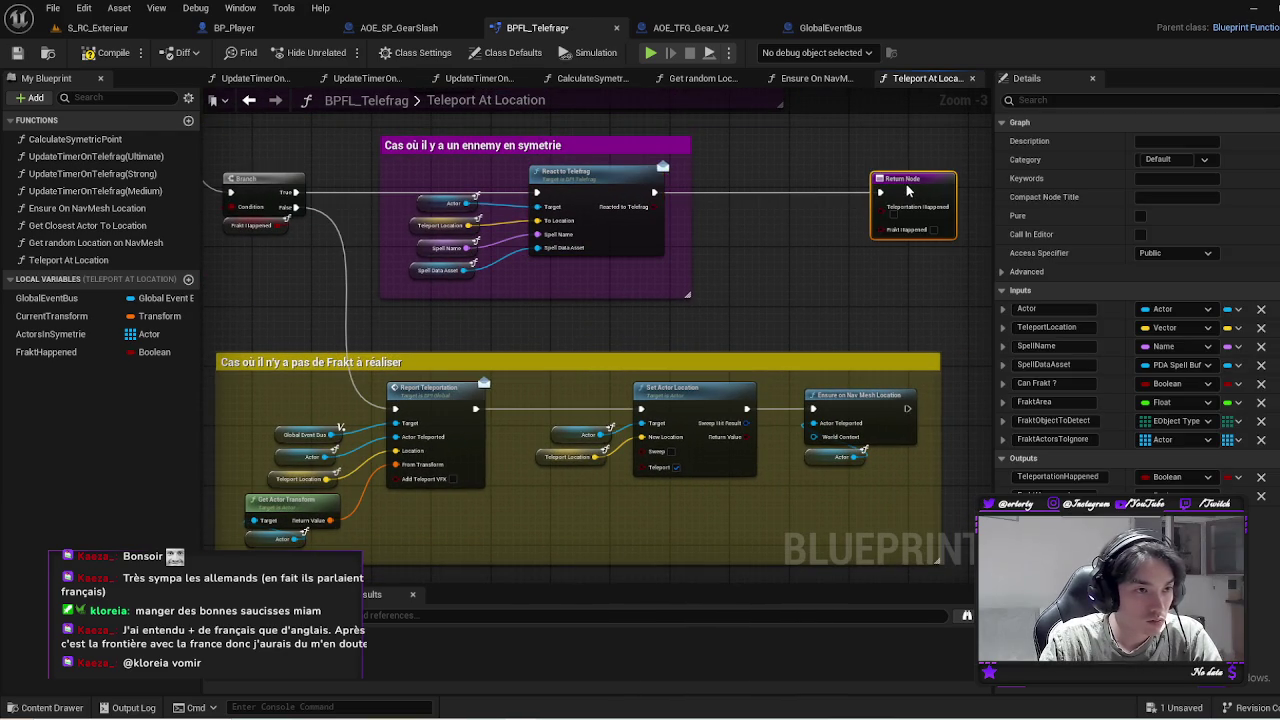
{"action": "mouse_move", "coordinate": [654, 206]}
{"action": "left_mouse_down"}
{"action": "mouse_move", "coordinate": [914, 243]}
{"action": "mouse_move", "coordinate": [886, 237]}
{"action": "mouse_move", "coordinate": [893, 222]}
{"action": "mouse_move", "coordinate": [845, 299]}
{"action": "mouse_move", "coordinate": [755, 299]}
{"action": "left_mouse_up"}
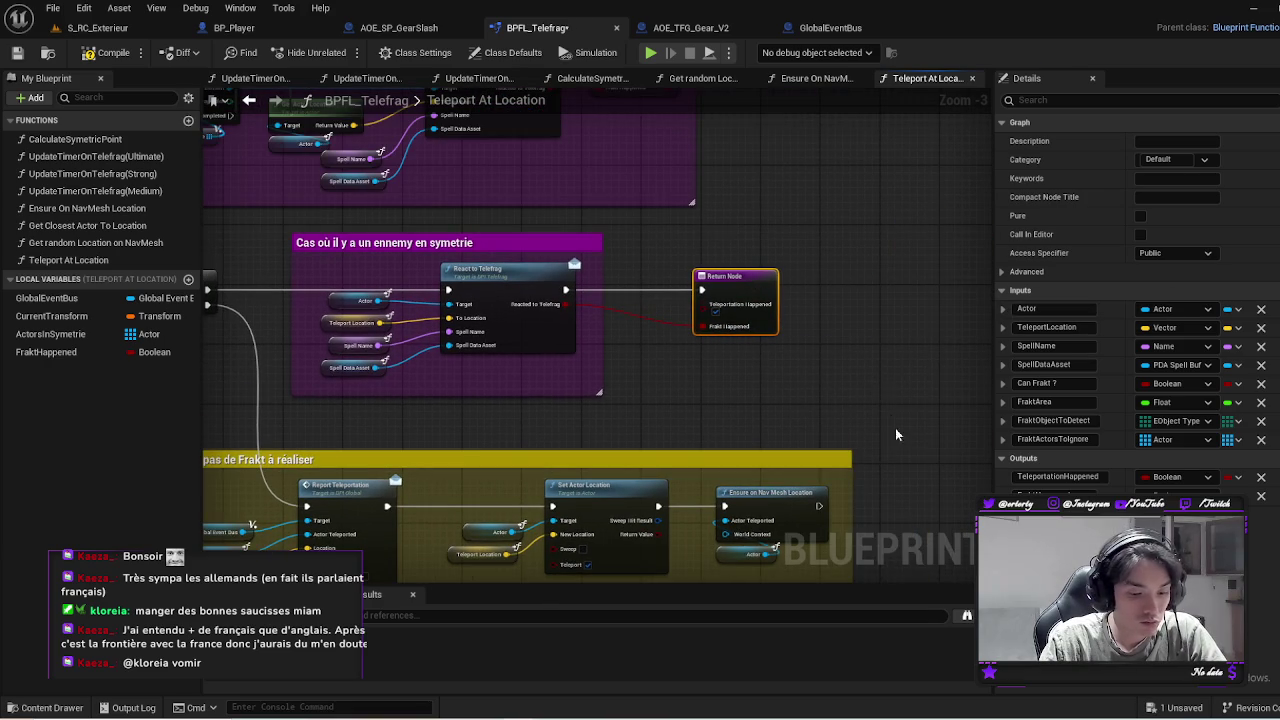
Paste a copy of the Return Node to end the no-Frakt chain after Ensure On Nav Mesh Location
{"action": "left_click_drag", "start_coordinate": [895, 435], "coordinate": [840, 380]}
{"action": "key", "text": "ctrl+c"}
{"action": "key", "text": "ctrl+v"}
{"action": "mouse_move", "coordinate": [739, 373]}
{"action": "left_mouse_down"}
{"action": "mouse_move", "coordinate": [822, 402]}
{"action": "mouse_move", "coordinate": [878, 371]}
{"action": "left_mouse_up"}
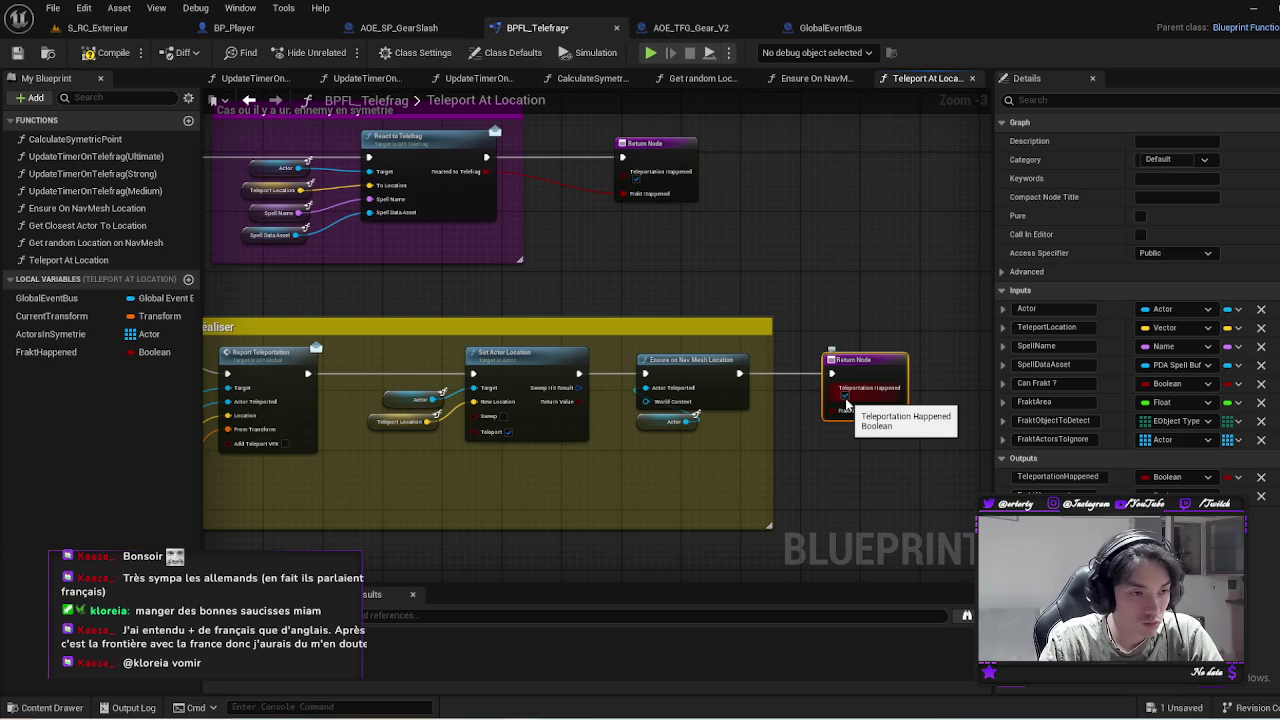
Connect the teleportable Branch's False pin to a Return Node with Teleportation Happened unchecked
{"action": "mouse_move", "coordinate": [821, 426]}
{"action": "left_mouse_down"}
{"action": "mouse_move", "coordinate": [880, 440]}
{"action": "mouse_move", "coordinate": [948, 361]}
{"action": "mouse_move", "coordinate": [640, 332]}
{"action": "mouse_move", "coordinate": [528, 298]}
{"action": "mouse_move", "coordinate": [432, 297]}
{"action": "left_mouse_up"}
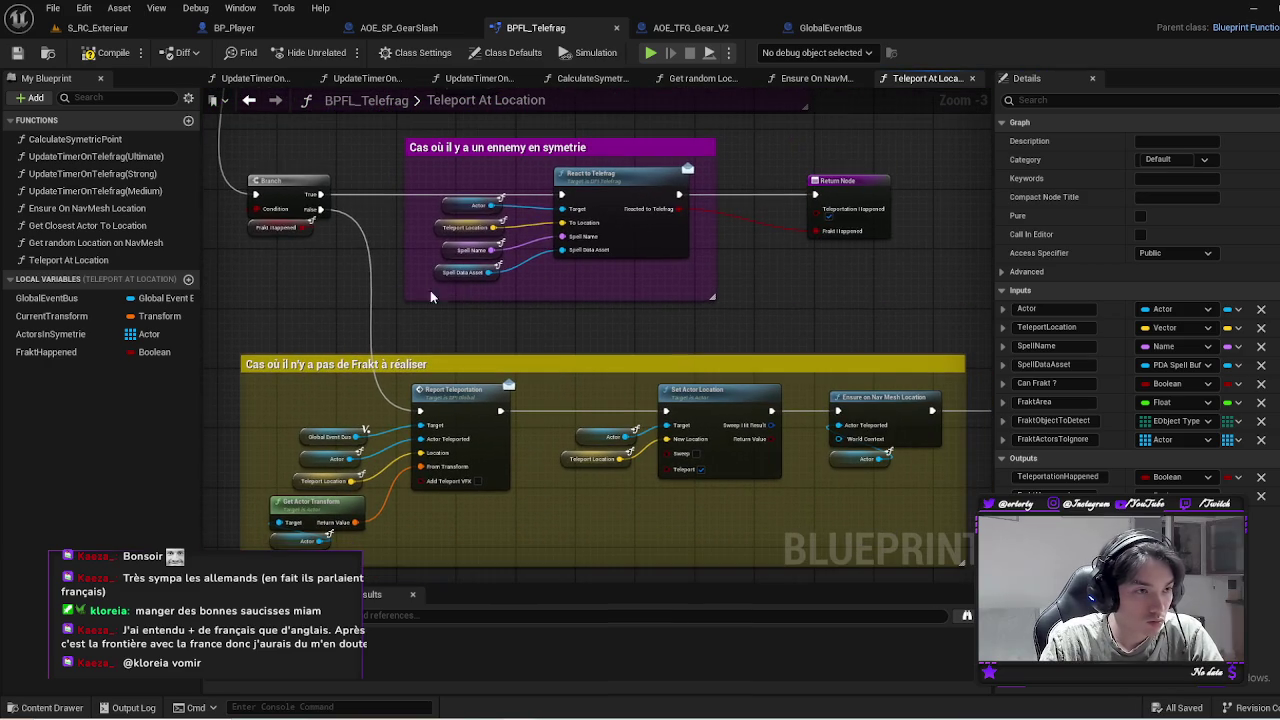
{"action": "left_click_drag", "start_coordinate": [838, 316], "coordinate": [665, 312]}
{"action": "mouse_move", "coordinate": [687, 176]}
{"action": "left_mouse_down"}
{"action": "mouse_move", "coordinate": [766, 187]}
{"action": "mouse_move", "coordinate": [643, 180]}
{"action": "mouse_move", "coordinate": [927, 319]}
{"action": "left_mouse_up"}
{"action": "scroll", "coordinate": [916, 318], "scroll_direction": "down", "scroll_amount": 1}
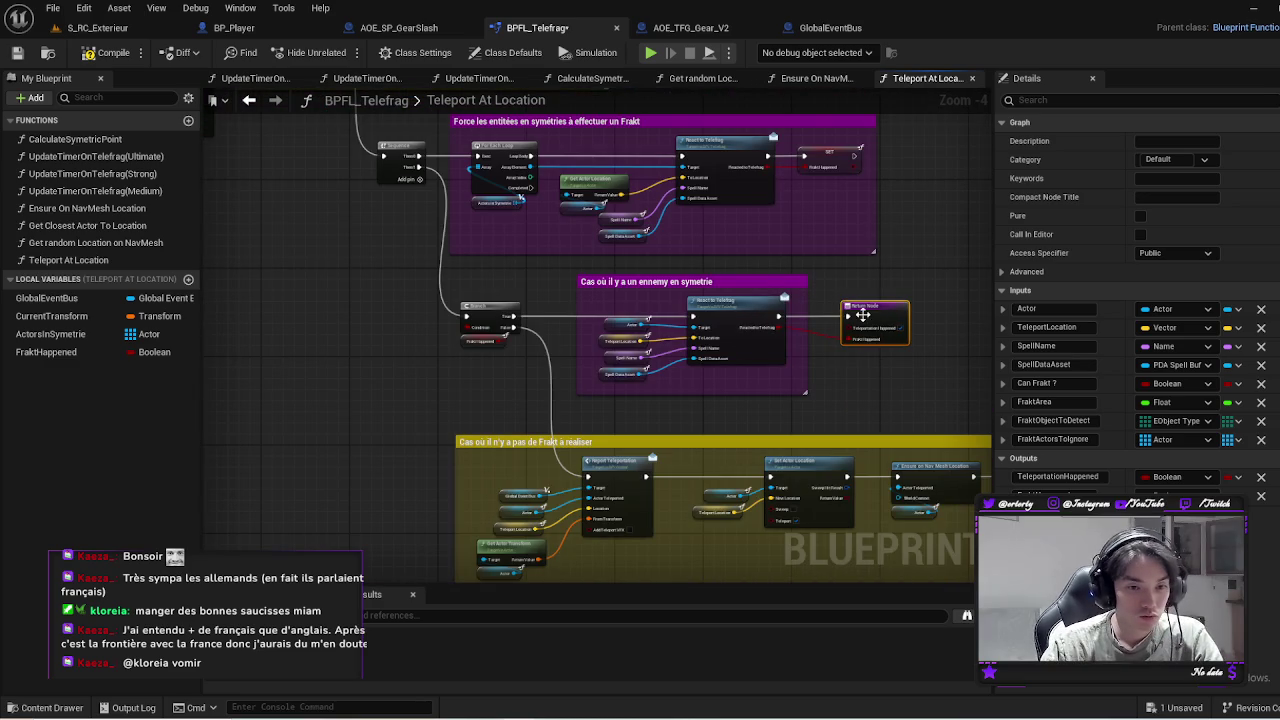
{"action": "mouse_move", "coordinate": [836, 219]}
{"action": "left_mouse_down"}
{"action": "mouse_move", "coordinate": [817, 352]}
{"action": "mouse_move", "coordinate": [857, 402]}
{"action": "mouse_move", "coordinate": [719, 373]}
{"action": "left_mouse_up"}
{"action": "scroll", "coordinate": [810, 337], "scroll_direction": "up", "scroll_amount": 1}
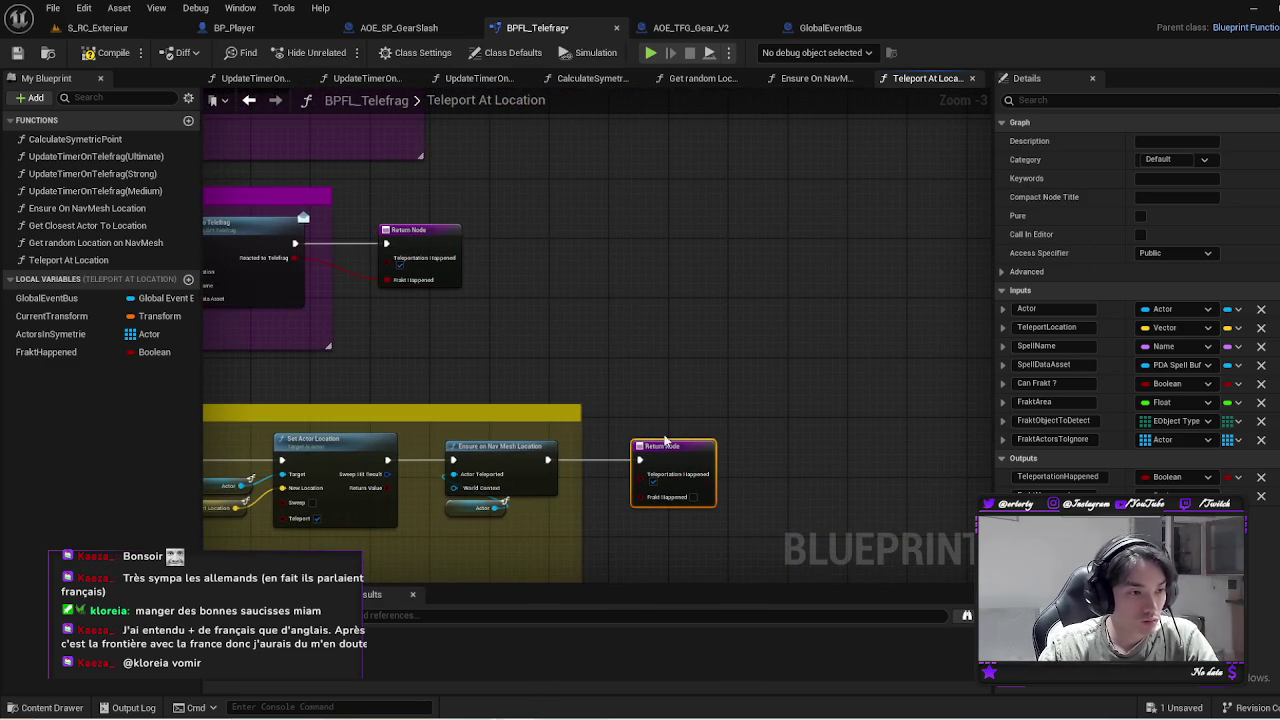
{"action": "mouse_move", "coordinate": [665, 441]}
{"action": "left_mouse_down"}
{"action": "mouse_move", "coordinate": [725, 485]}
{"action": "mouse_move", "coordinate": [705, 330]}
{"action": "mouse_move", "coordinate": [700, 481]}
{"action": "mouse_move", "coordinate": [498, 329]}
{"action": "mouse_move", "coordinate": [621, 460]}
{"action": "left_mouse_up"}
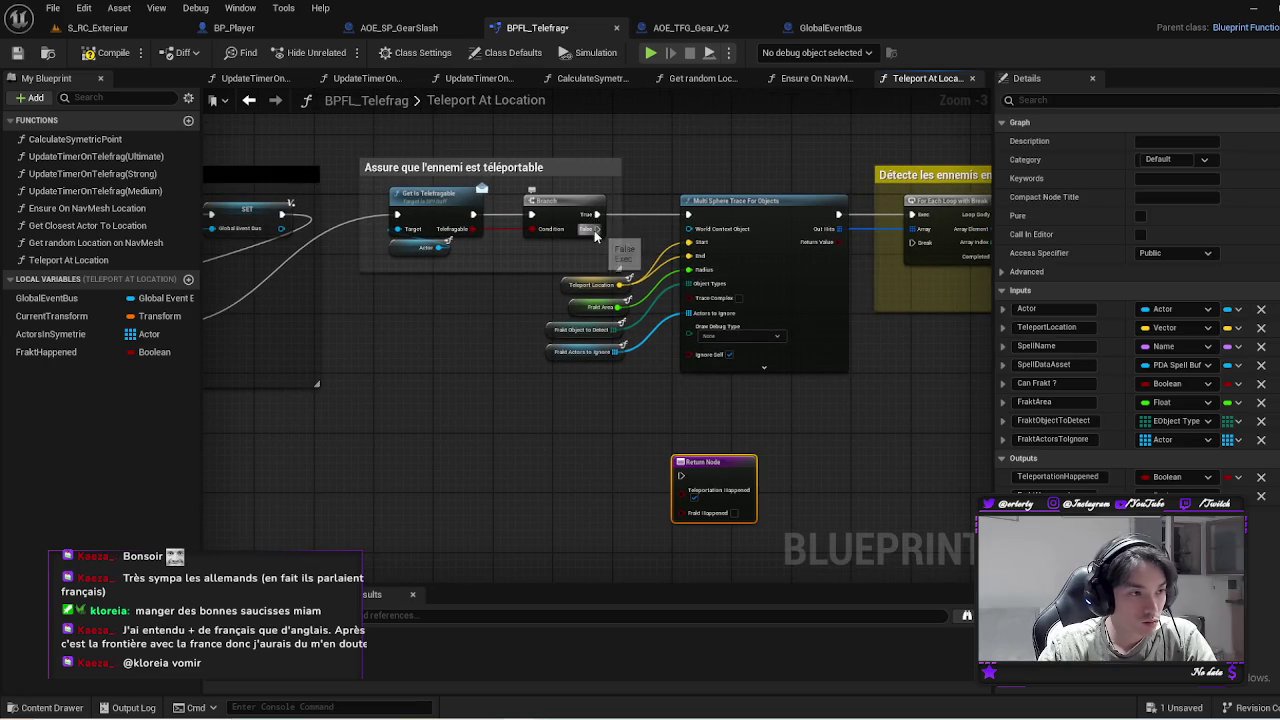
{"action": "mouse_move", "coordinate": [595, 234]}
{"action": "left_mouse_down"}
{"action": "mouse_move", "coordinate": [681, 476]}
{"action": "mouse_move", "coordinate": [720, 130]}
{"action": "mouse_move", "coordinate": [748, 168]}
{"action": "mouse_move", "coordinate": [709, 171]}
{"action": "mouse_move", "coordinate": [732, 166]}
{"action": "left_mouse_up"}
{"action": "left_click", "coordinate": [694, 497]}
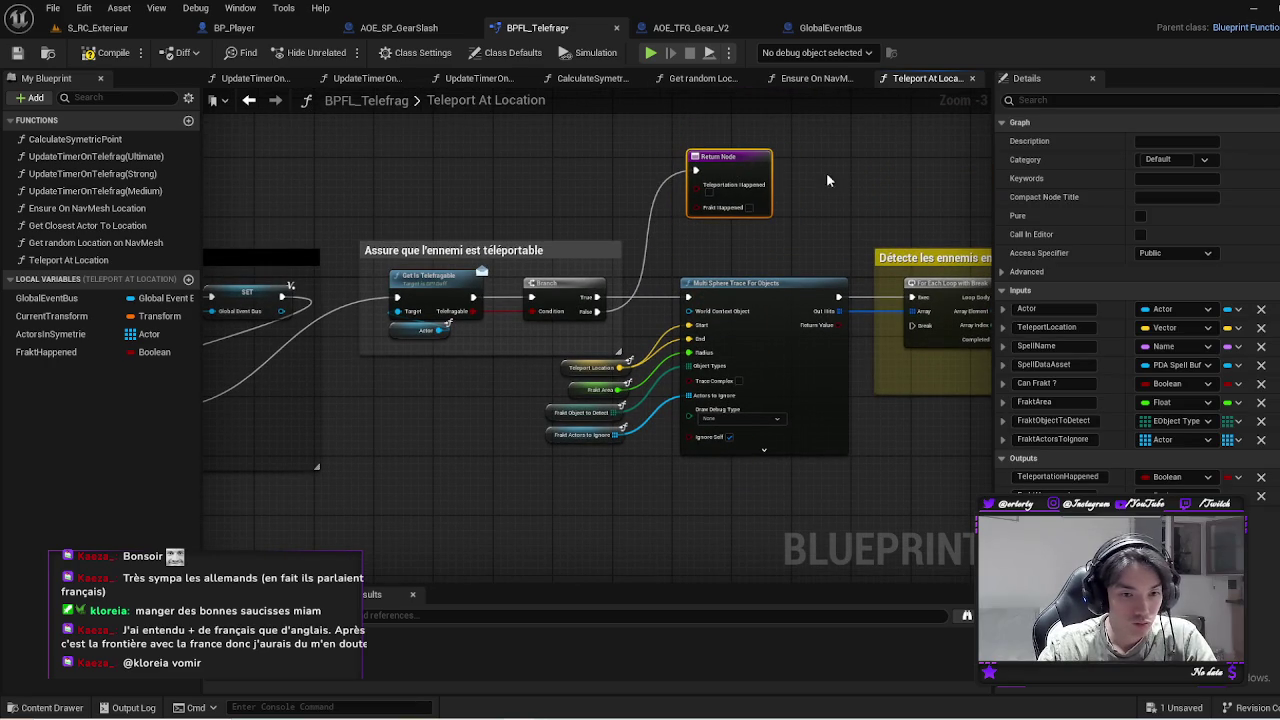
Pan the graph to review the Frakt comment sections and the no-Frakt section below
{"action": "scroll", "coordinate": [757, 480], "scroll_direction": "down", "scroll_amount": 2}
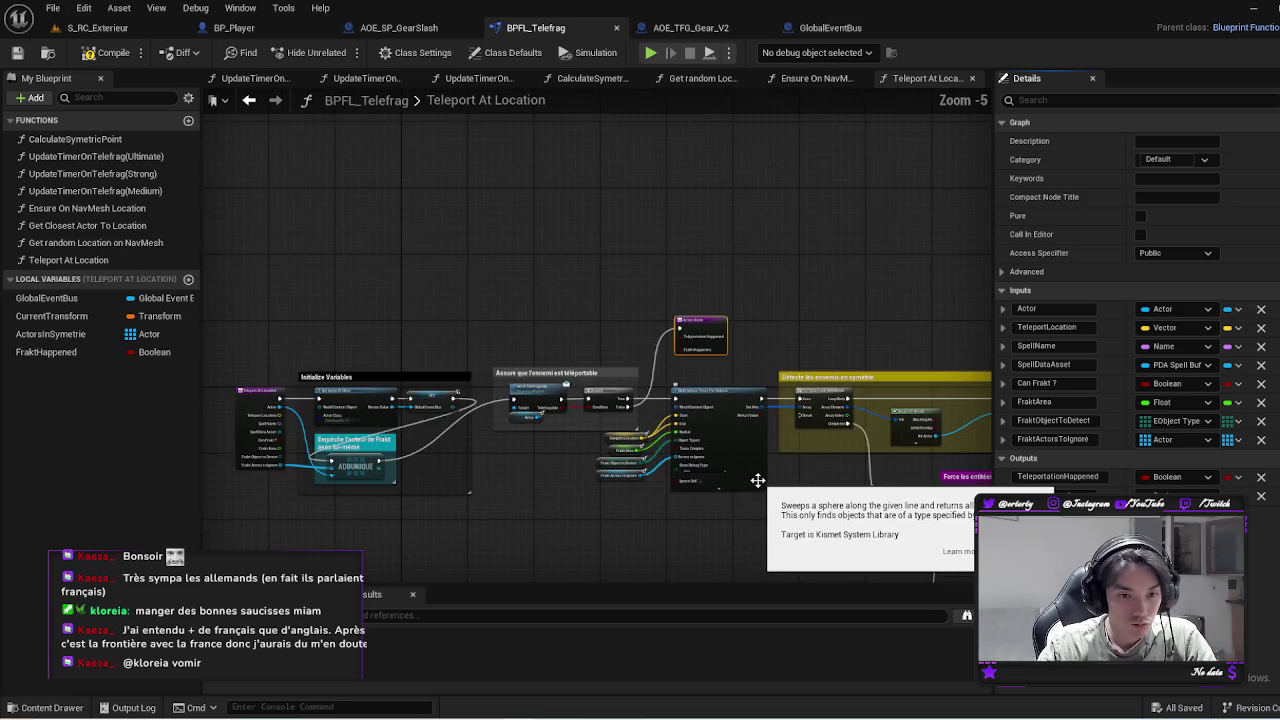
{"action": "scroll", "coordinate": [757, 480], "scroll_direction": "up", "scroll_amount": 1}
{"action": "left_click_drag", "start_coordinate": [636, 377], "coordinate": [478, 282]}
{"action": "scroll", "coordinate": [581, 308], "scroll_direction": "up", "scroll_amount": 1}
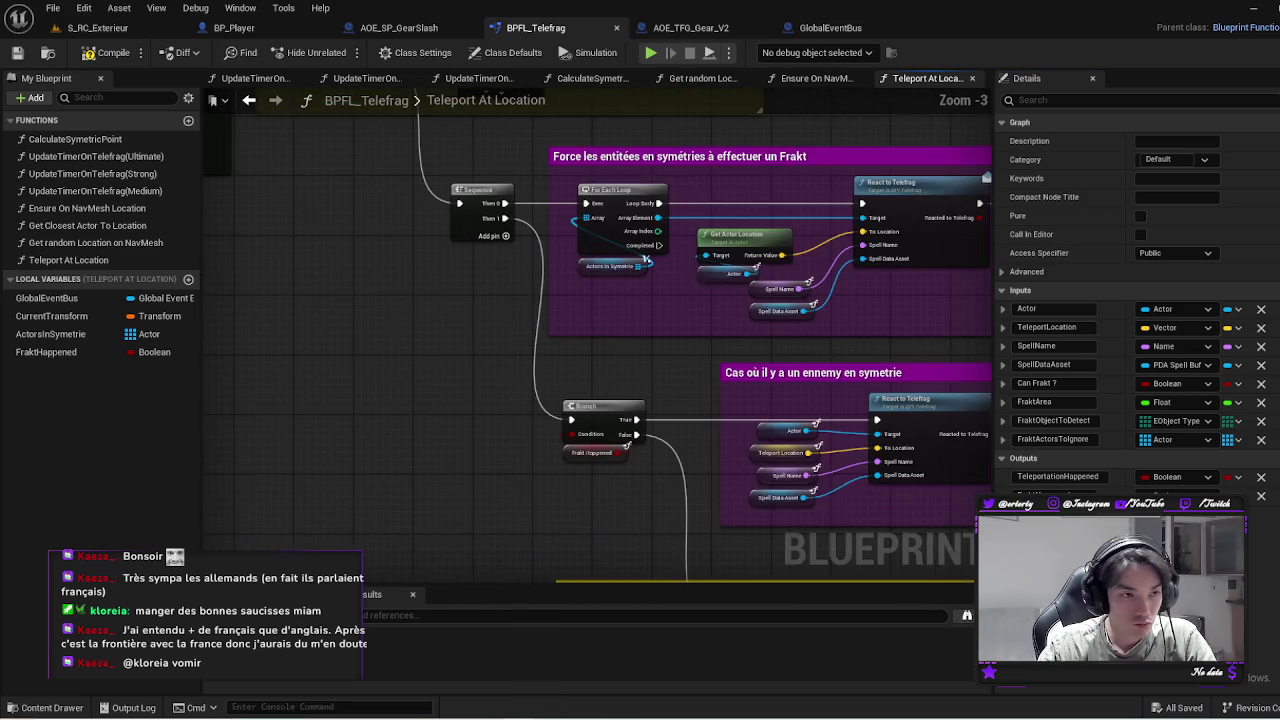
{"action": "scroll", "coordinate": [645, 260], "scroll_direction": "down", "scroll_amount": 1}
{"action": "mouse_move", "coordinate": [645, 400]}
{"action": "left_mouse_down"}
{"action": "mouse_move", "coordinate": [650, 440]}
{"action": "mouse_move", "coordinate": [641, 285]}
{"action": "mouse_move", "coordinate": [720, 445]}
{"action": "left_mouse_up"}
{"action": "mouse_move", "coordinate": [590, 440]}
{"action": "left_mouse_down"}
{"action": "mouse_move", "coordinate": [490, 285]}
{"action": "mouse_move", "coordinate": [367, 322]}
{"action": "left_mouse_up"}
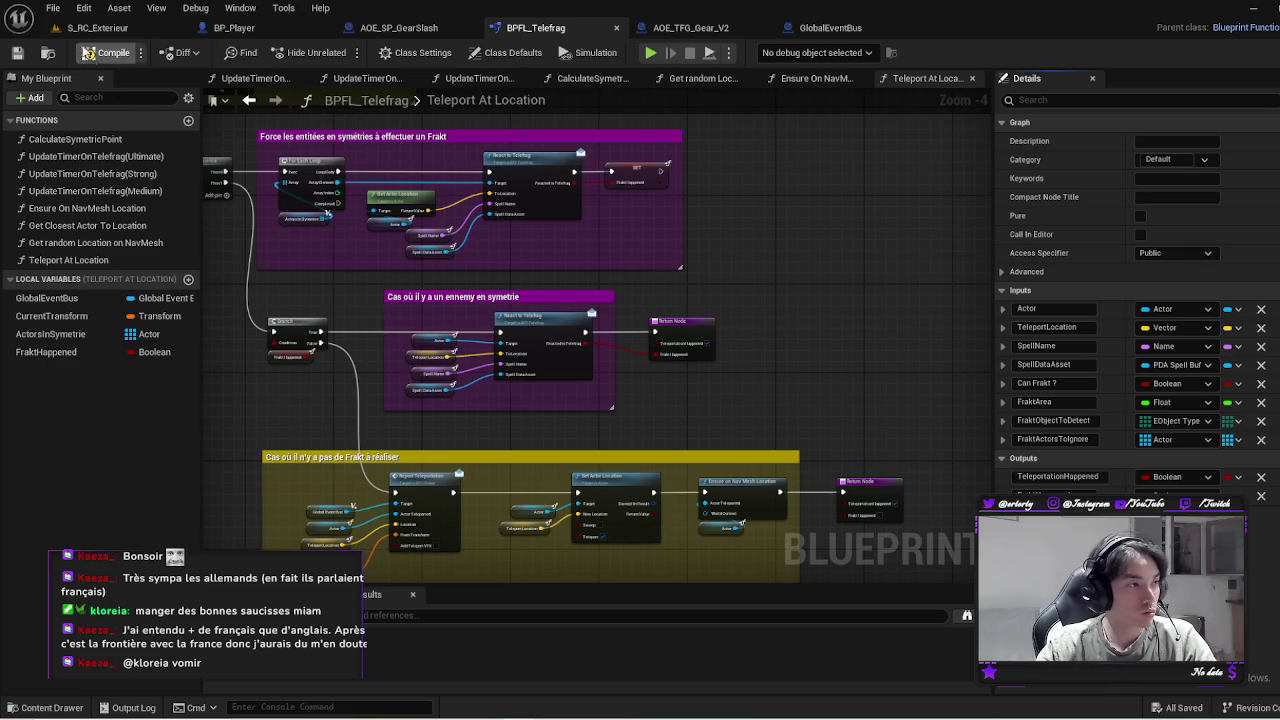
Compile BPFL_Telefrag and inspect the FraktHappened errors and the failing SET node
{"action": "left_click", "coordinate": [88, 55]}
{"action": "left_click", "coordinate": [584, 622]}
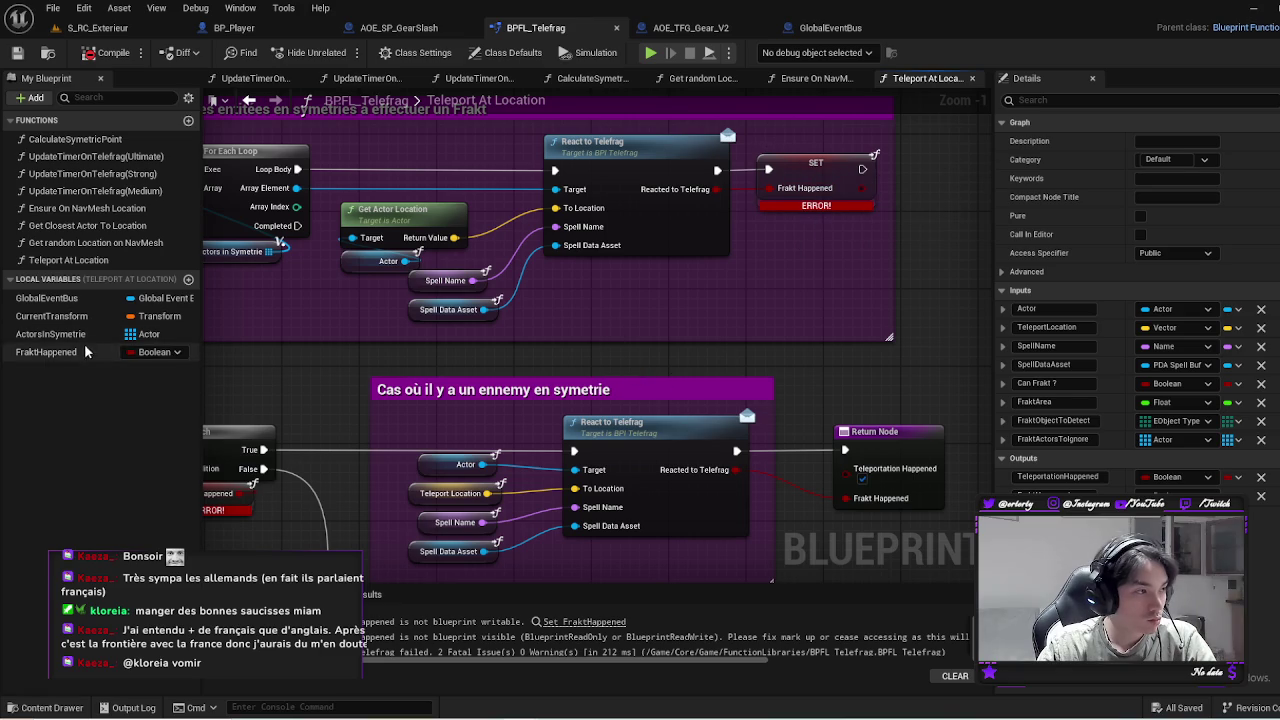
{"action": "double_click", "coordinate": [45, 352]}
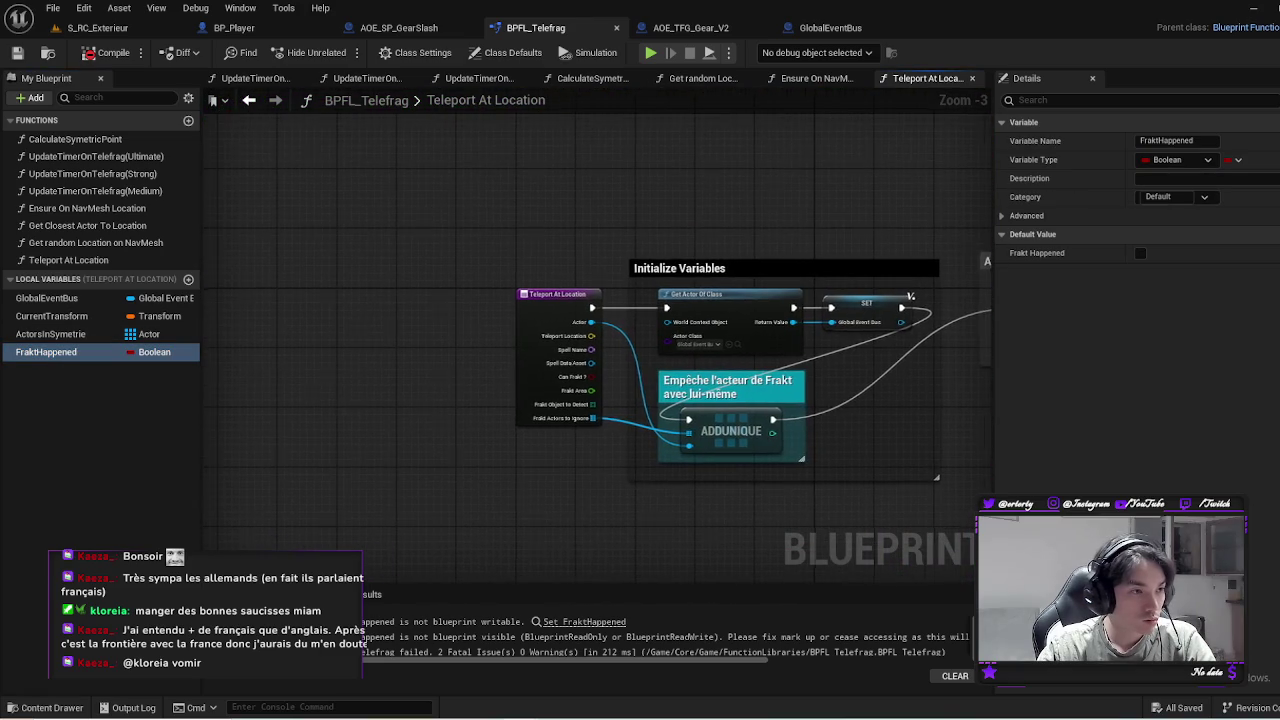
{"action": "left_click_drag", "start_coordinate": [512, 456], "coordinate": [482, 322]}
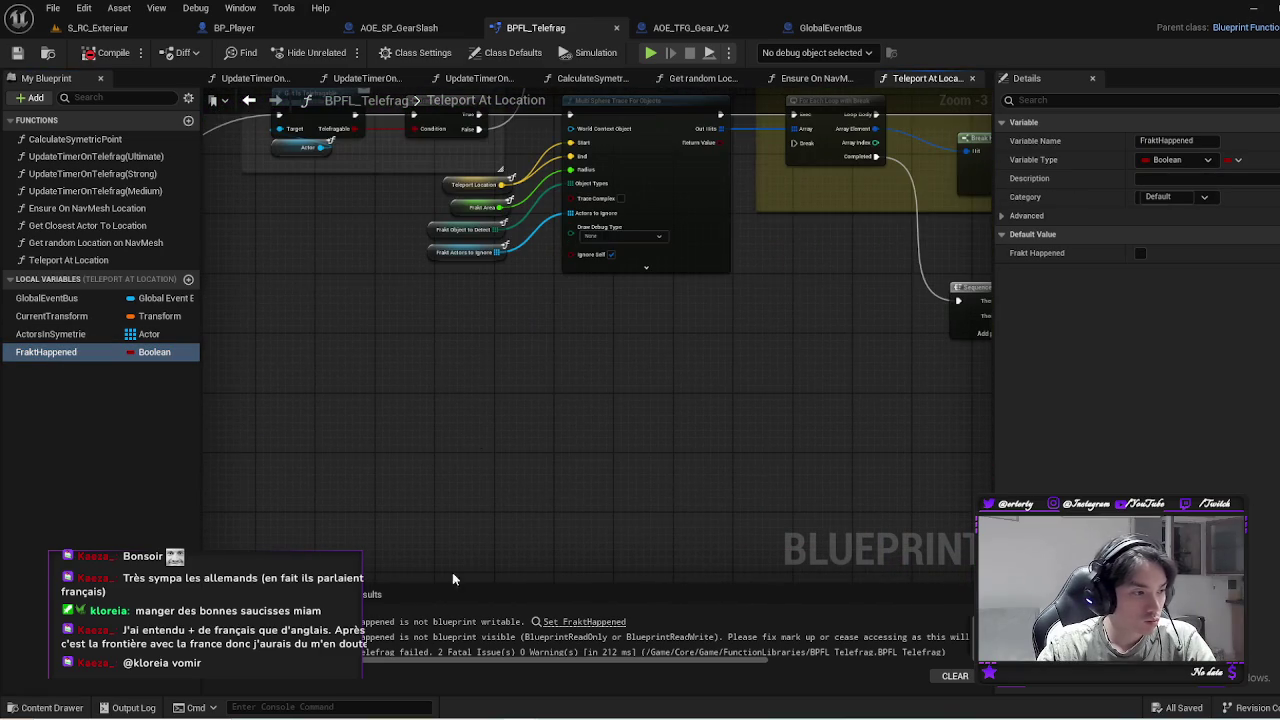
{"action": "mouse_move", "coordinate": [446, 586]}
{"action": "left_mouse_down"}
{"action": "mouse_move", "coordinate": [446, 463]}
{"action": "mouse_move", "coordinate": [443, 491]}
{"action": "left_mouse_up"}
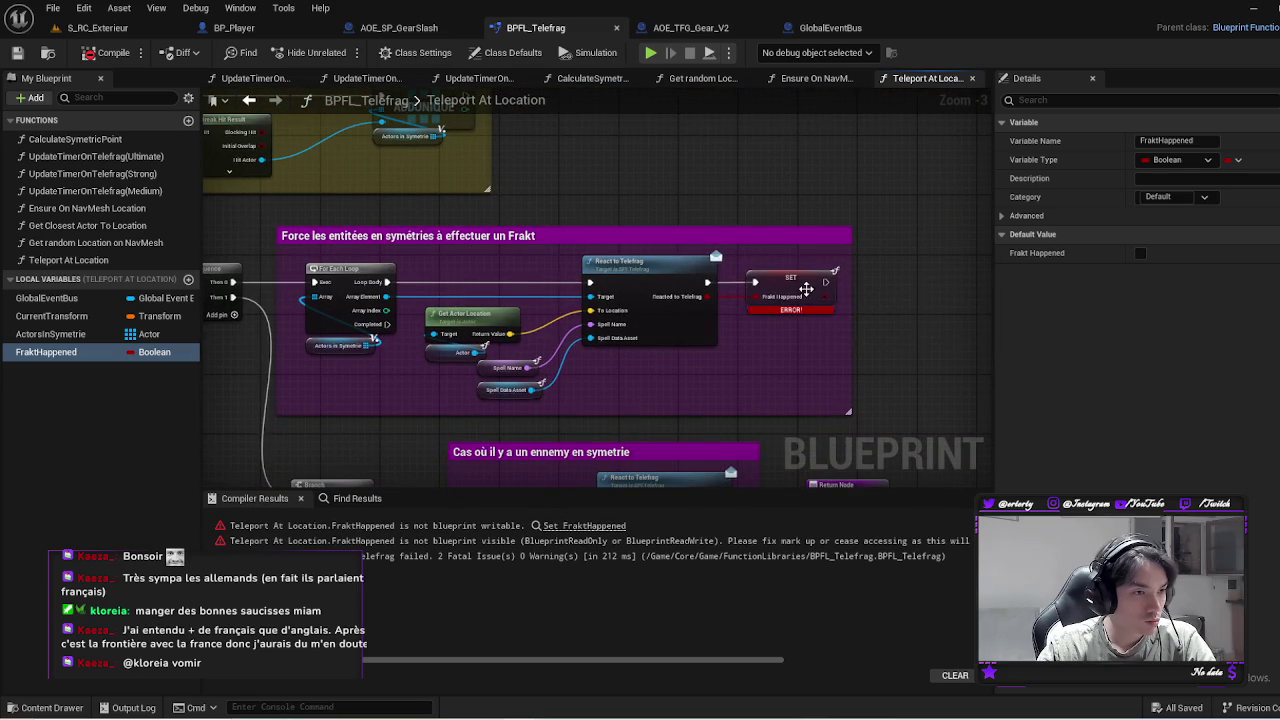
{"action": "left_click", "coordinate": [790, 285]}
{"action": "scroll", "coordinate": [700, 240], "scroll_direction": "down", "scroll_amount": 2}
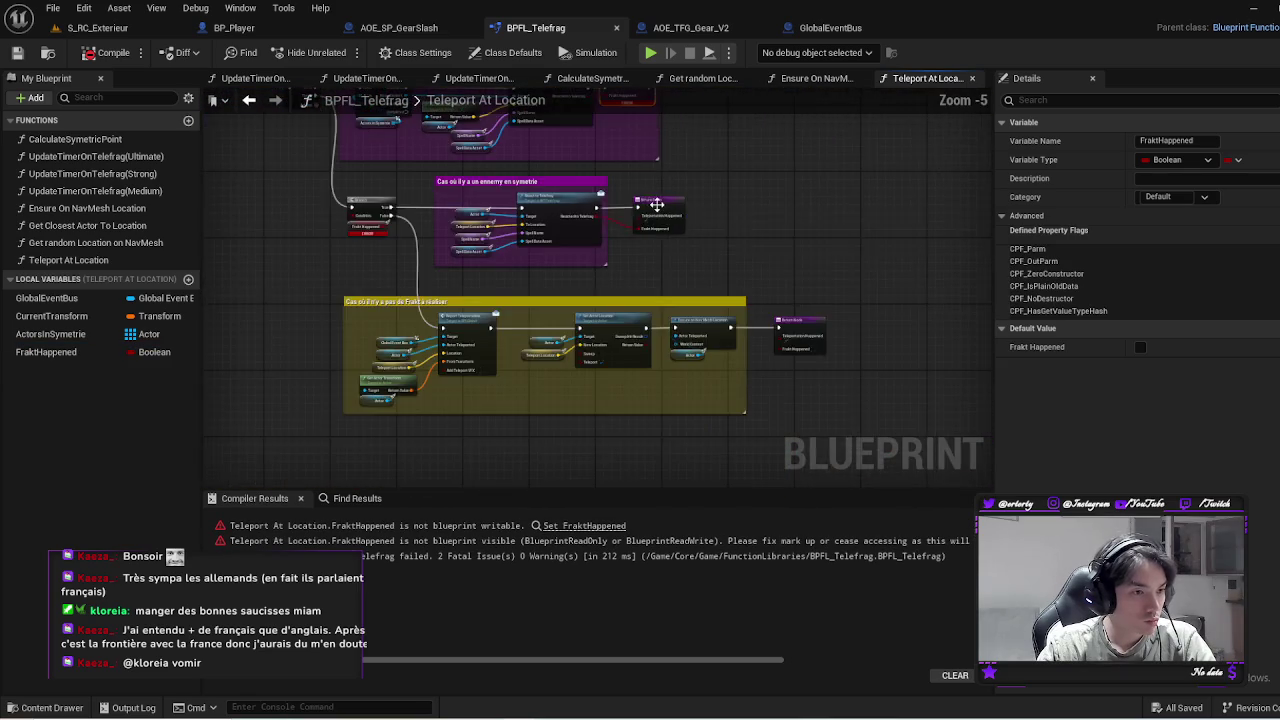
{"action": "scroll", "coordinate": [657, 204], "scroll_direction": "up", "scroll_amount": 2}
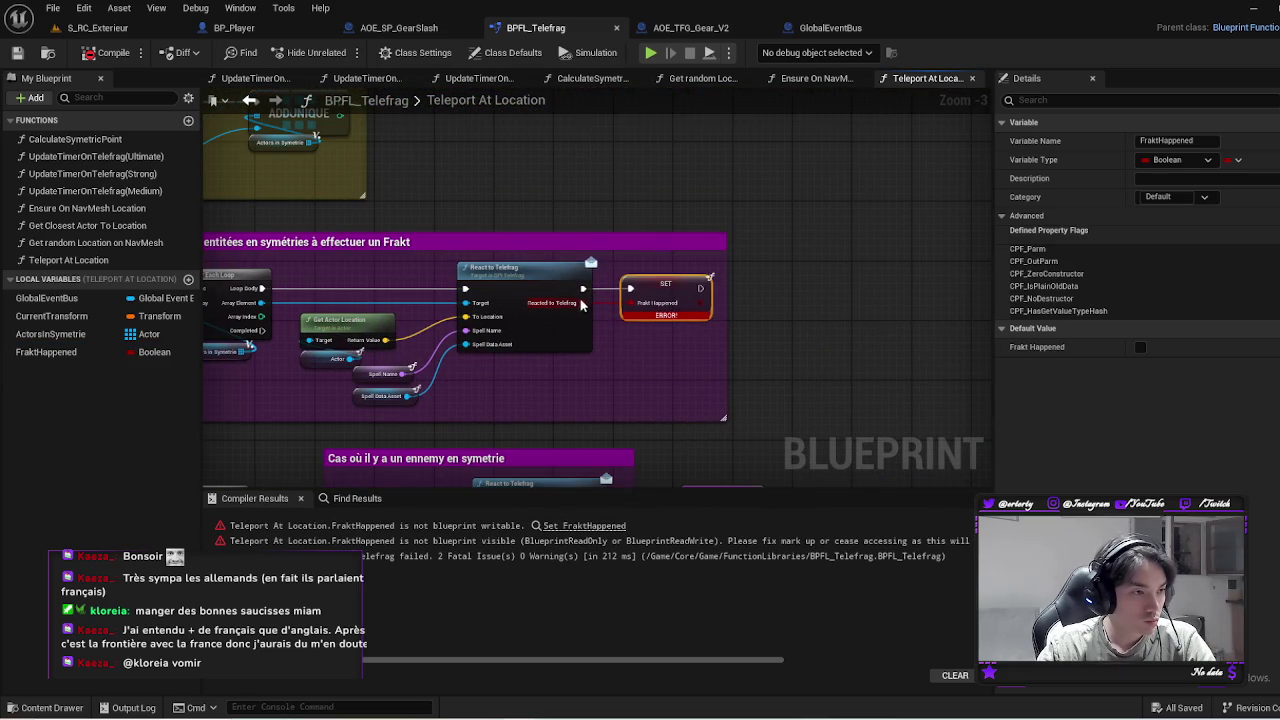
Rename the FraktHappened local variable in Details and recompile
{"action": "left_click", "coordinate": [100, 352]}
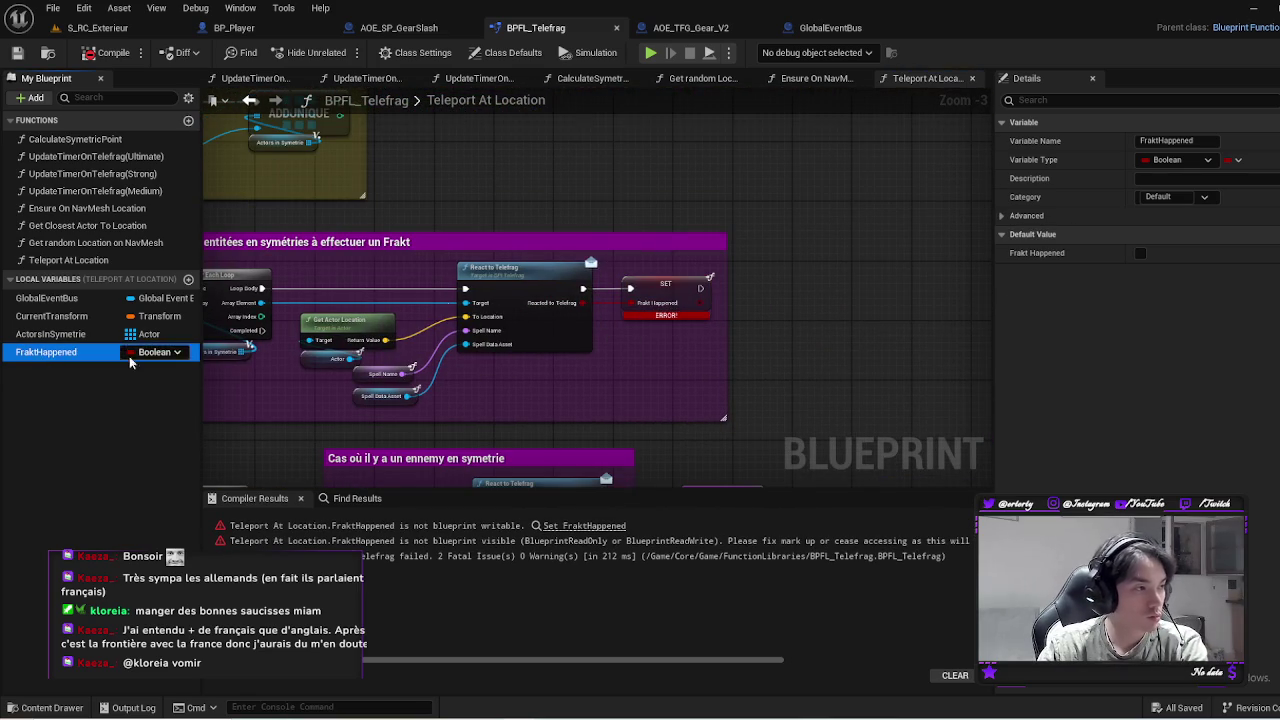
{"action": "left_click", "coordinate": [1195, 141]}
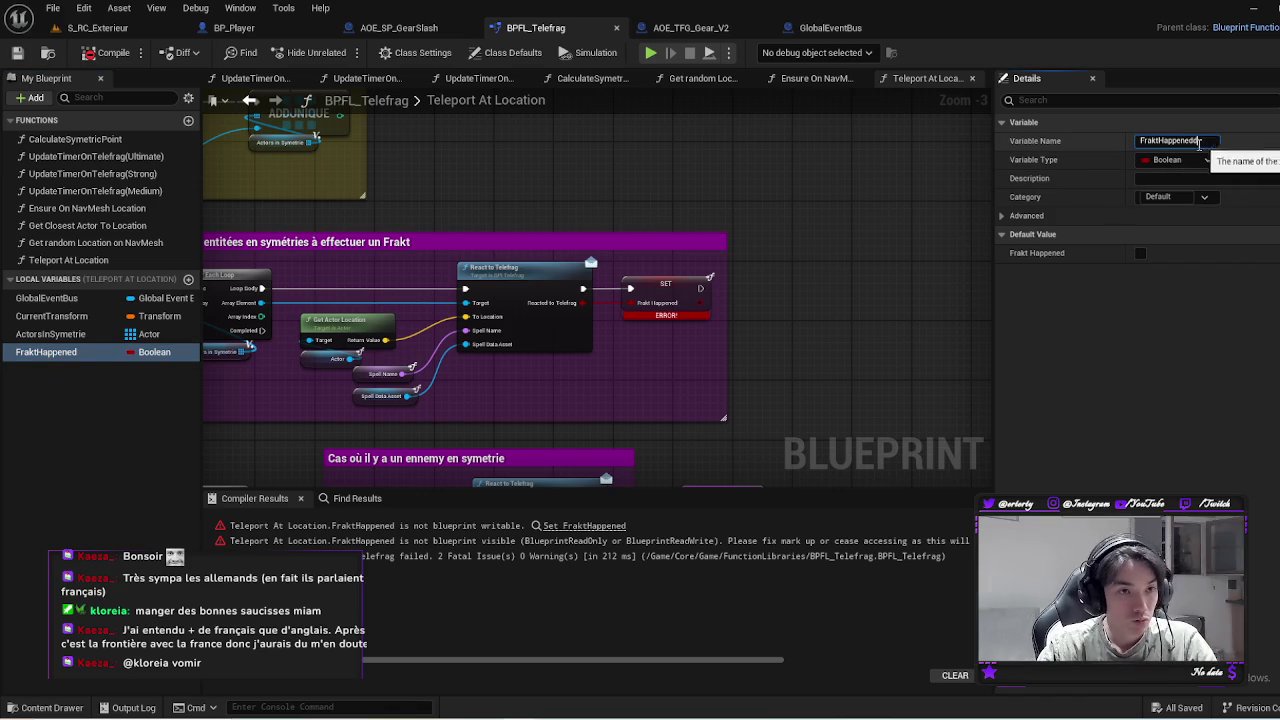
{"action": "key", "text": "Return"}
{"action": "left_click", "coordinate": [105, 52]}
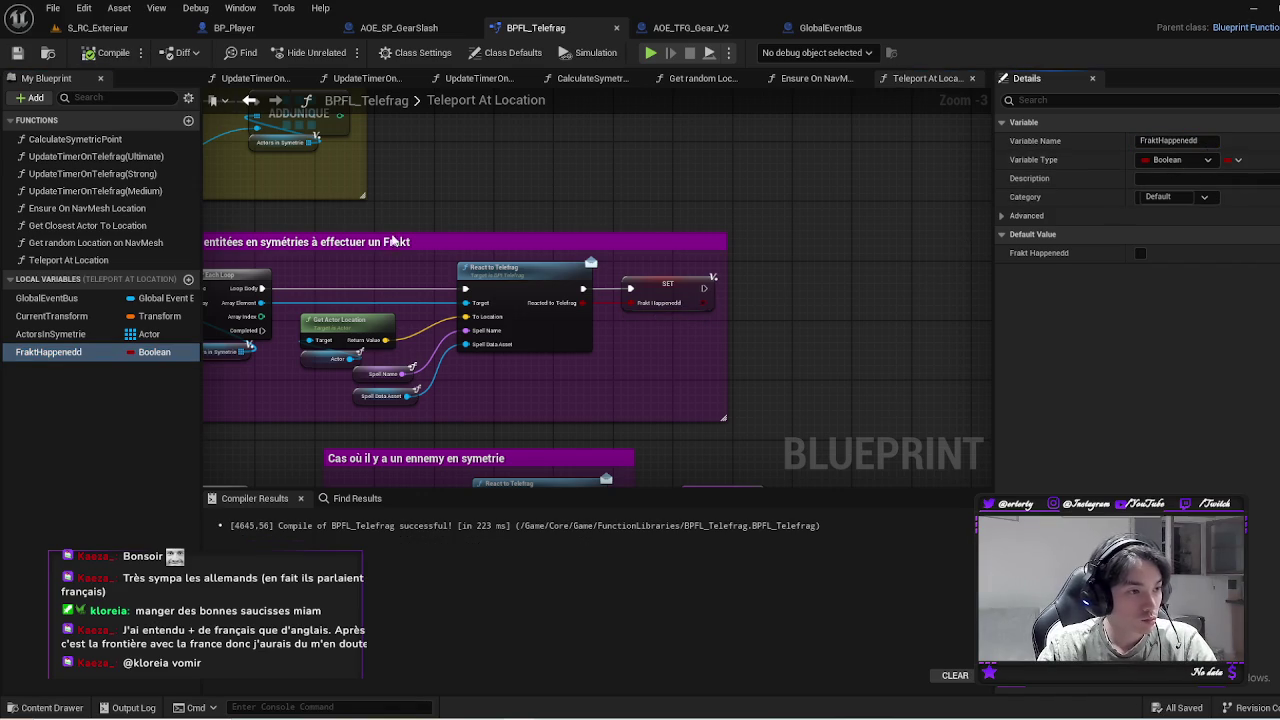
{"action": "left_click", "coordinate": [928, 272]}
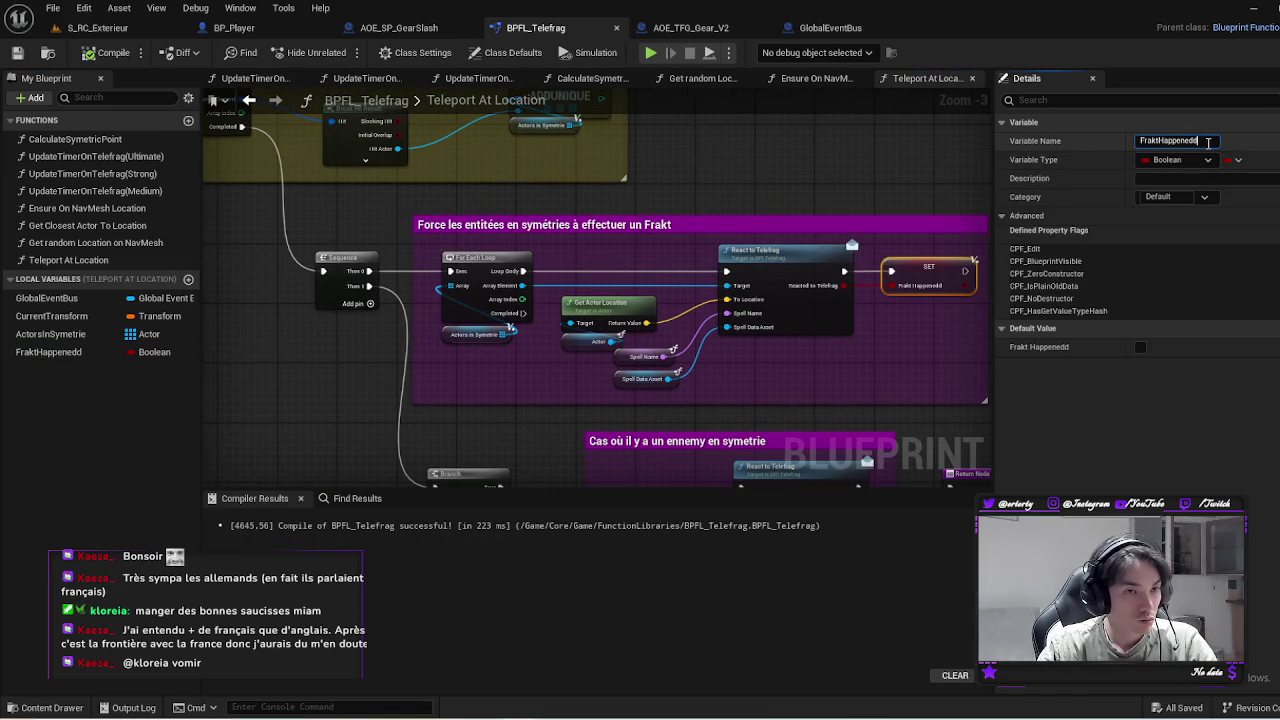
{"action": "key", "text": "Return"}
Correct the local Boolean's name to FraktSuccess through the SET node's variable details
{"action": "left_click_drag", "start_coordinate": [737, 335], "coordinate": [215, 297]}
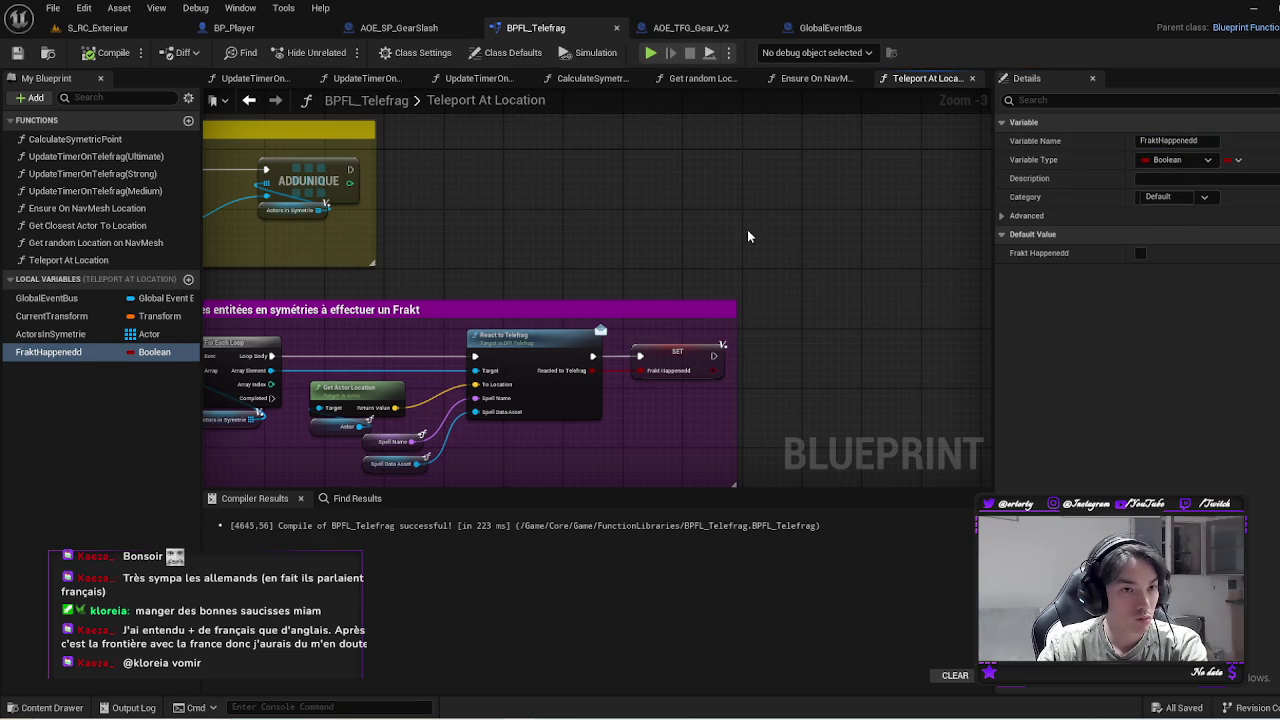
{"action": "mouse_move", "coordinate": [747, 229]}
{"action": "left_mouse_down"}
{"action": "mouse_move", "coordinate": [894, 191]}
{"action": "mouse_move", "coordinate": [938, 403]}
{"action": "mouse_move", "coordinate": [537, 383]}
{"action": "left_mouse_up"}
{"action": "scroll", "coordinate": [580, 347], "scroll_direction": "up", "scroll_amount": 1}
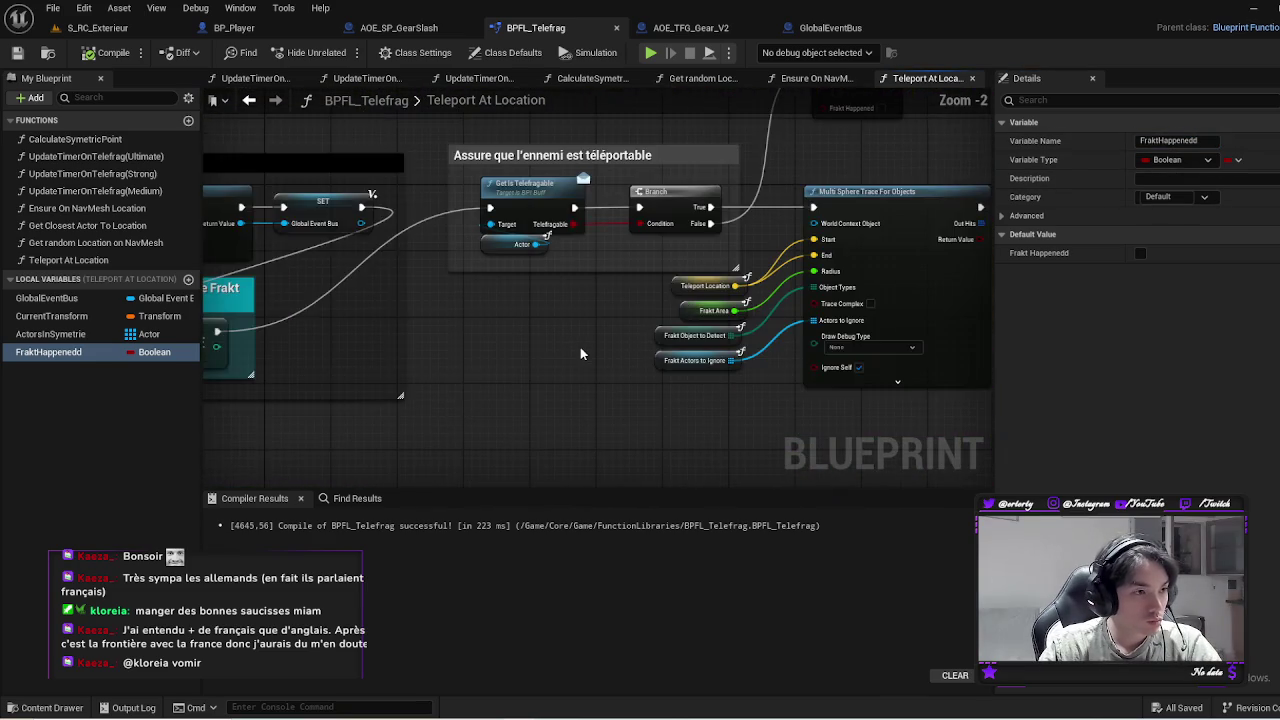
{"action": "left_click_drag", "start_coordinate": [580, 347], "coordinate": [334, 431]}
{"action": "left_click", "coordinate": [645, 146]}
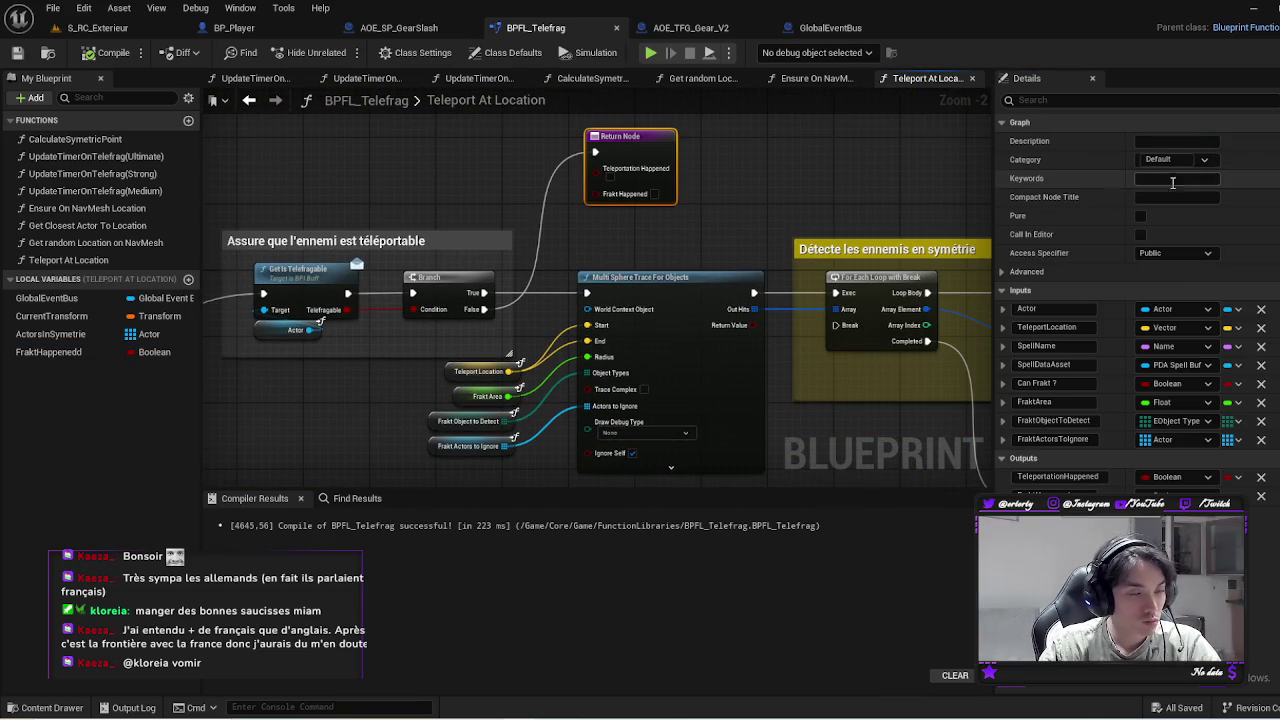
{"action": "mouse_move", "coordinate": [700, 450]}
{"action": "left_mouse_down"}
{"action": "mouse_move", "coordinate": [615, 377]}
{"action": "mouse_move", "coordinate": [365, 282]}
{"action": "mouse_move", "coordinate": [391, 268]}
{"action": "left_mouse_up"}
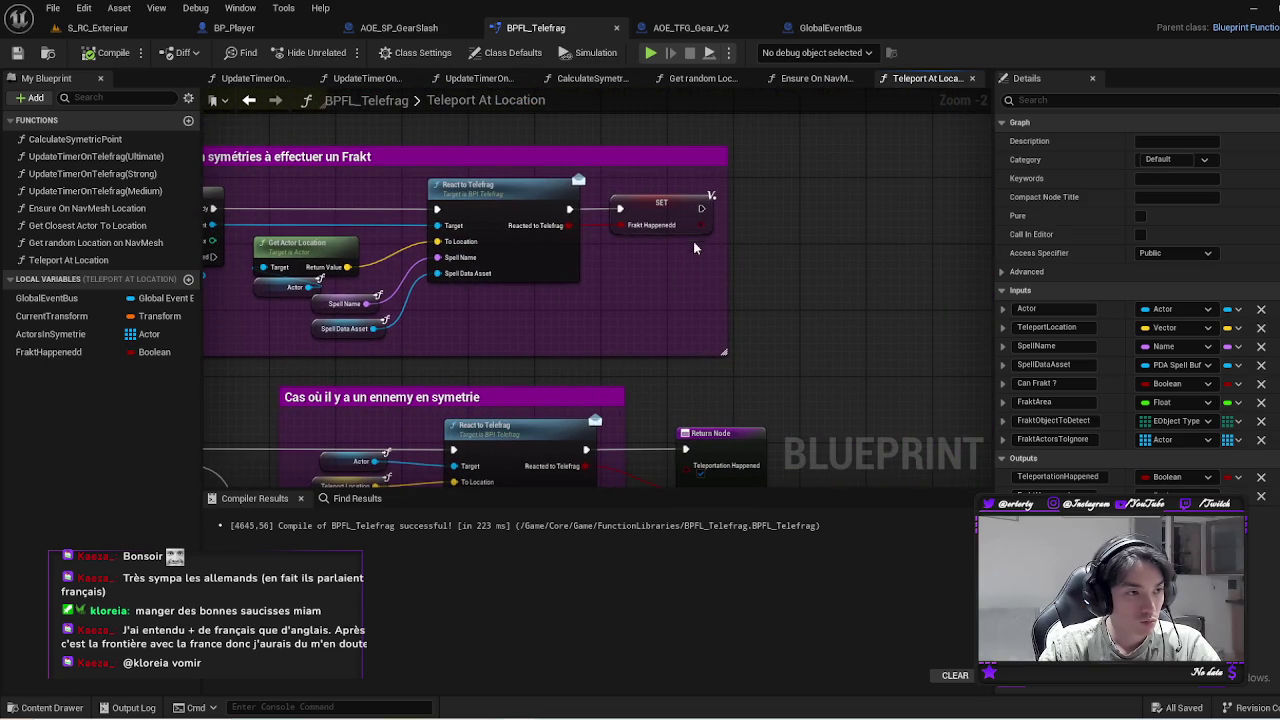
{"action": "left_click", "coordinate": [642, 198]}
{"action": "left_click_drag", "start_coordinate": [1200, 141], "coordinate": [1170, 141]}
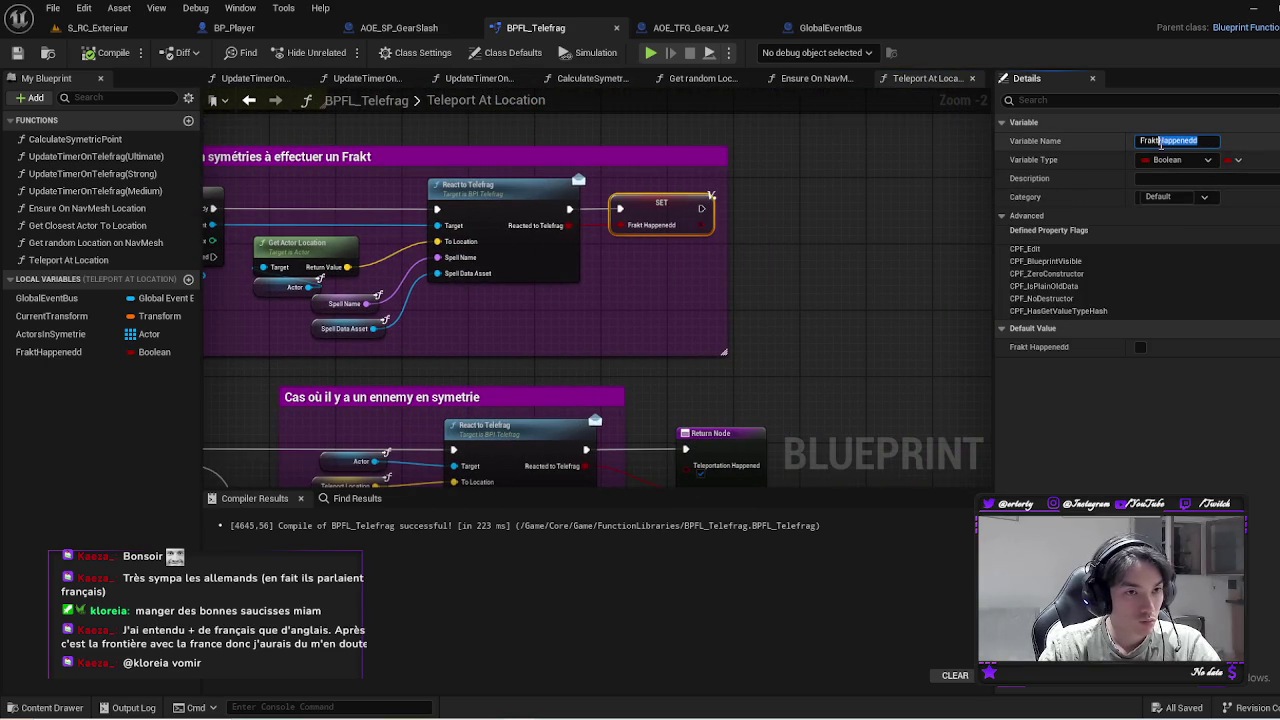
{"action": "type", "text": "Success"}
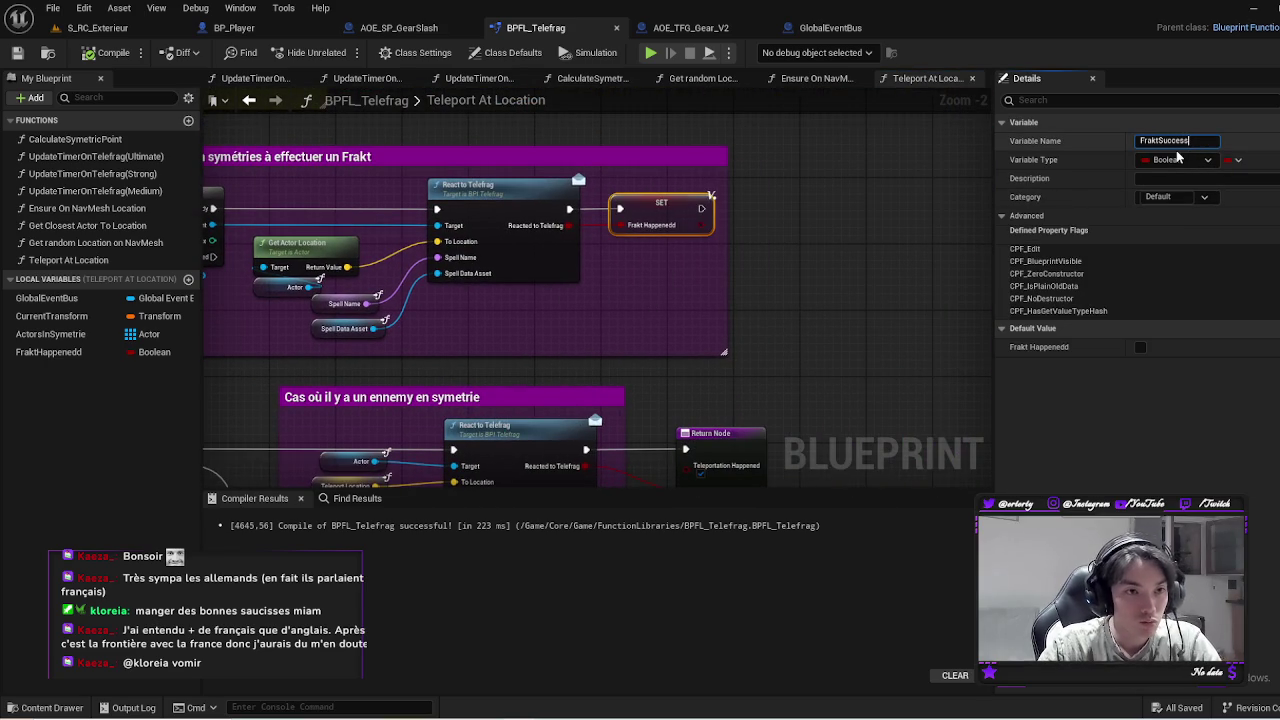
{"action": "key", "text": "Return"}
Save BPFL_Telefrag after checking the symmetry and no-Frakt sections
{"action": "mouse_move", "coordinate": [923, 289]}
{"action": "left_mouse_down"}
{"action": "mouse_move", "coordinate": [840, 129]}
{"action": "mouse_move", "coordinate": [832, 149]}
{"action": "left_mouse_up"}
{"action": "left_click_drag", "start_coordinate": [848, 209], "coordinate": [752, 193]}
{"action": "key", "text": "ctrl+s"}
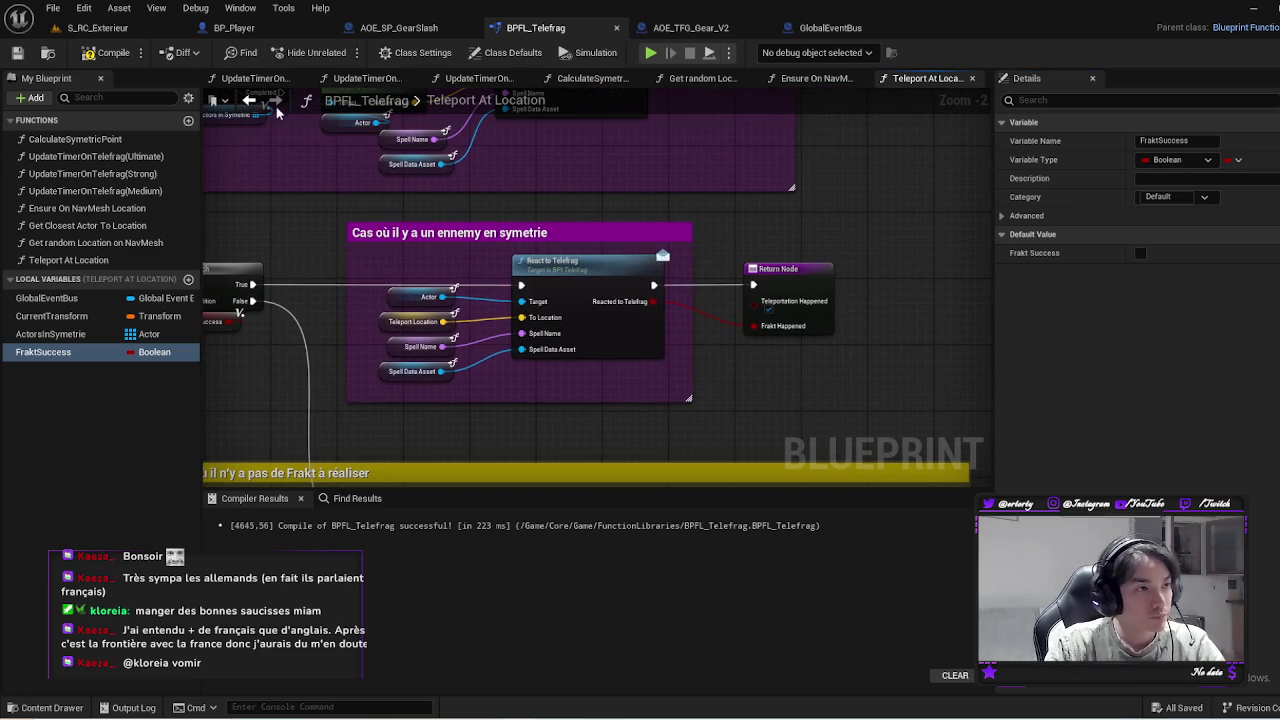
{"action": "left_click_drag", "start_coordinate": [682, 218], "coordinate": [478, 149]}
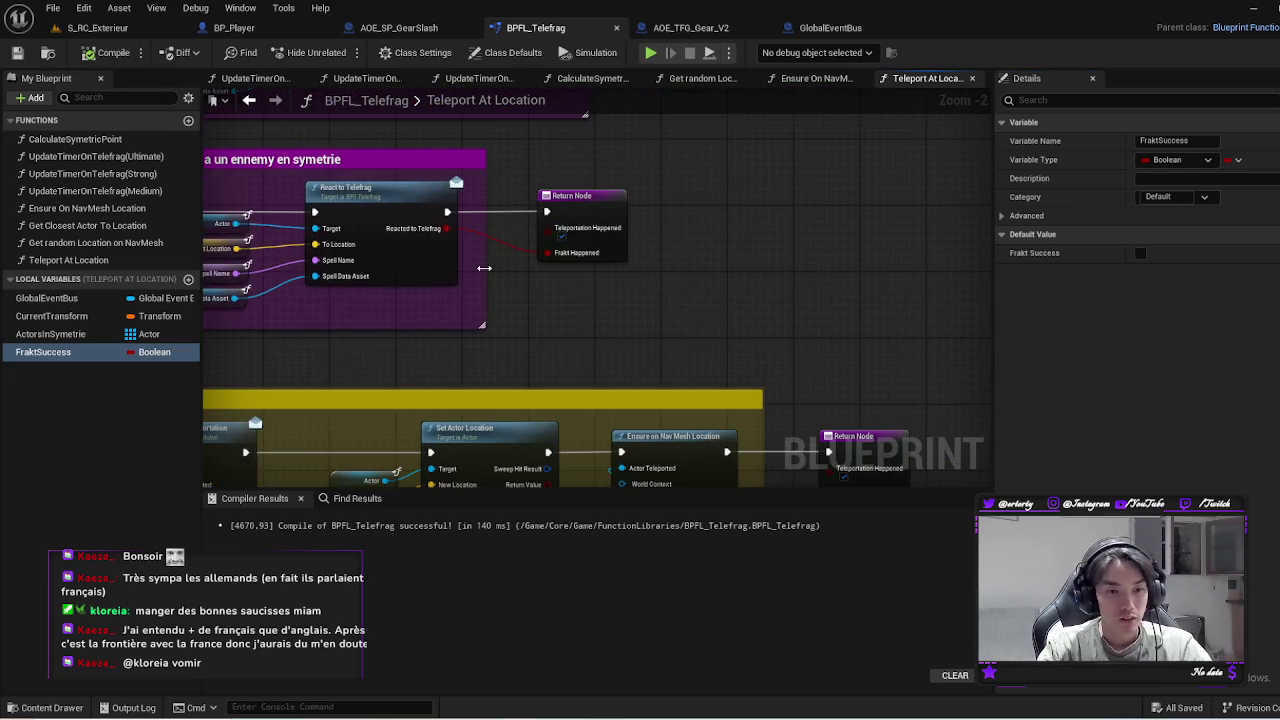
{"action": "scroll", "coordinate": [500, 228], "scroll_direction": "down", "scroll_amount": 2}
{"action": "left_click_drag", "start_coordinate": [469, 243], "coordinate": [619, 277]}
{"action": "left_click", "coordinate": [398, 27]}
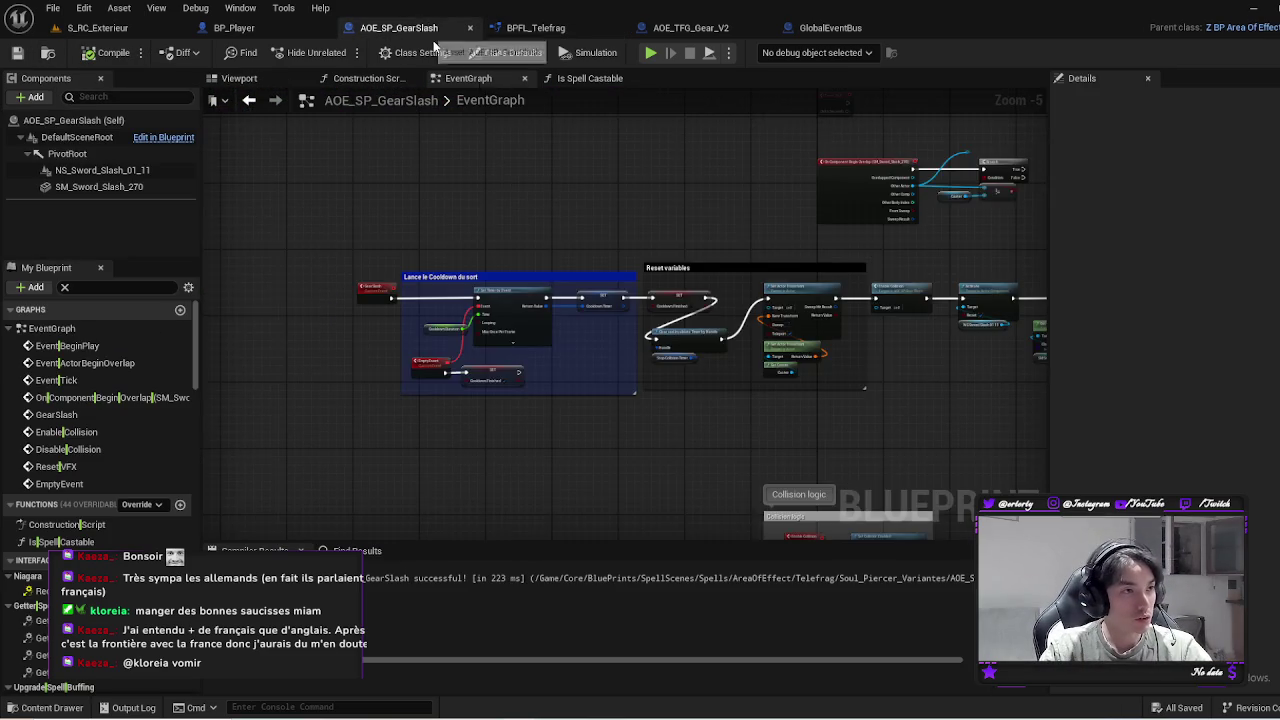
{"action": "left_click_drag", "start_coordinate": [739, 436], "coordinate": [596, 330]}
{"action": "scroll", "coordinate": [610, 242], "scroll_direction": "up", "scroll_amount": 1}
{"action": "mouse_move", "coordinate": [610, 248]}
{"action": "left_mouse_down"}
{"action": "mouse_move", "coordinate": [540, 420]}
{"action": "mouse_move", "coordinate": [427, 400]}
{"action": "left_mouse_up"}
{"action": "scroll", "coordinate": [682, 331], "scroll_direction": "up", "scroll_amount": 2}
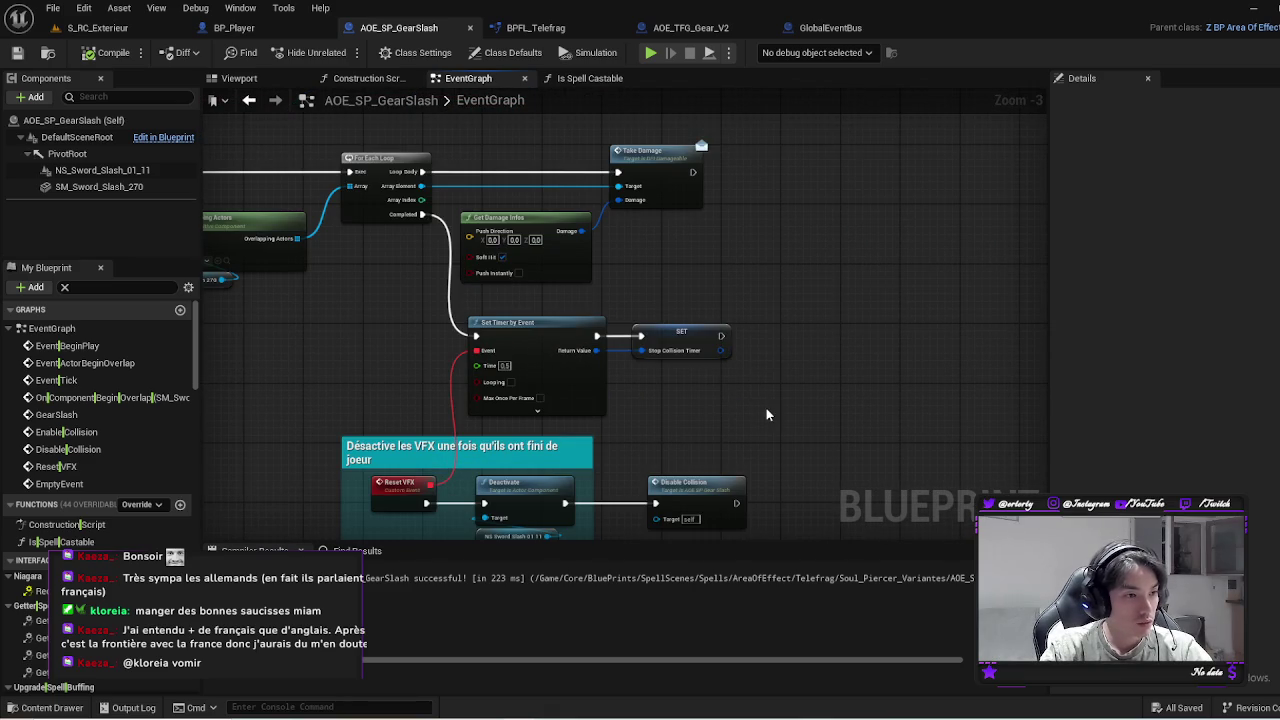
{"action": "mouse_move", "coordinate": [766, 408]}
{"action": "left_mouse_down"}
{"action": "mouse_move", "coordinate": [734, 337]}
{"action": "mouse_move", "coordinate": [723, 480]}
{"action": "mouse_move", "coordinate": [683, 389]}
{"action": "left_mouse_up"}
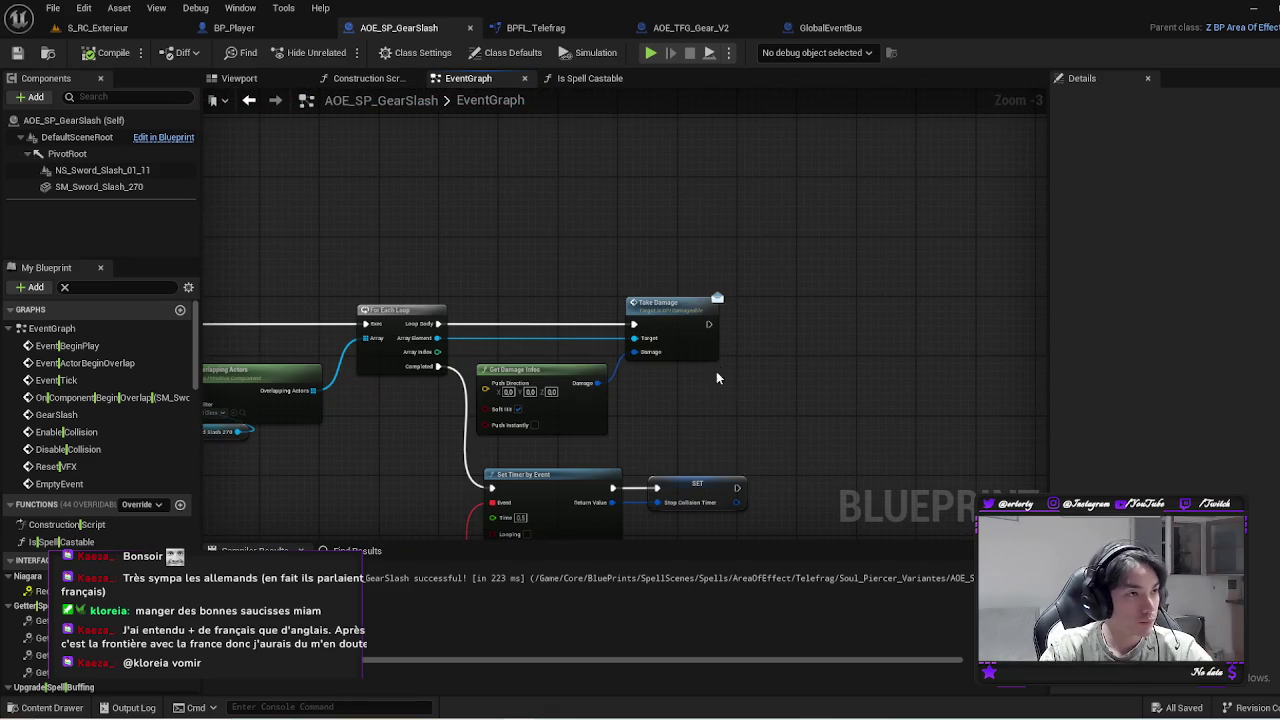
{"action": "mouse_move", "coordinate": [715, 285]}
{"action": "left_mouse_down"}
{"action": "mouse_move", "coordinate": [926, 246]}
{"action": "mouse_move", "coordinate": [585, 220]}
{"action": "left_mouse_up"}
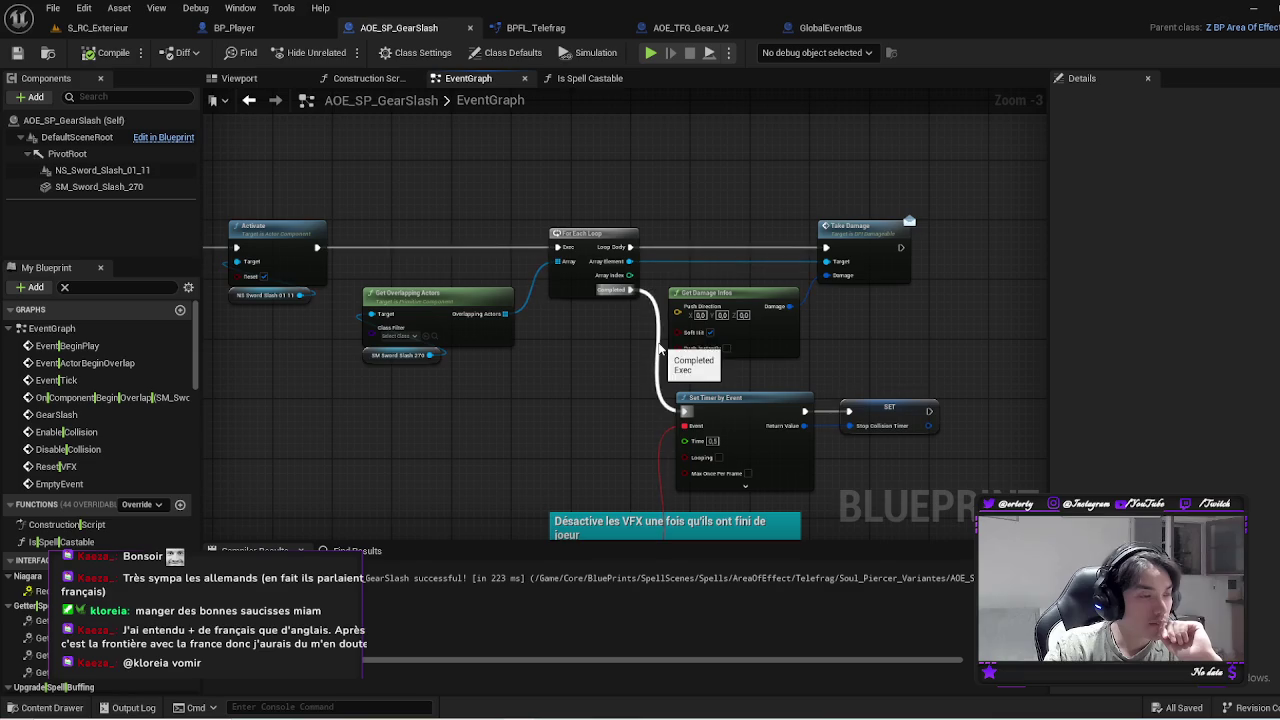
{"action": "left_click_drag", "start_coordinate": [868, 363], "coordinate": [676, 326]}
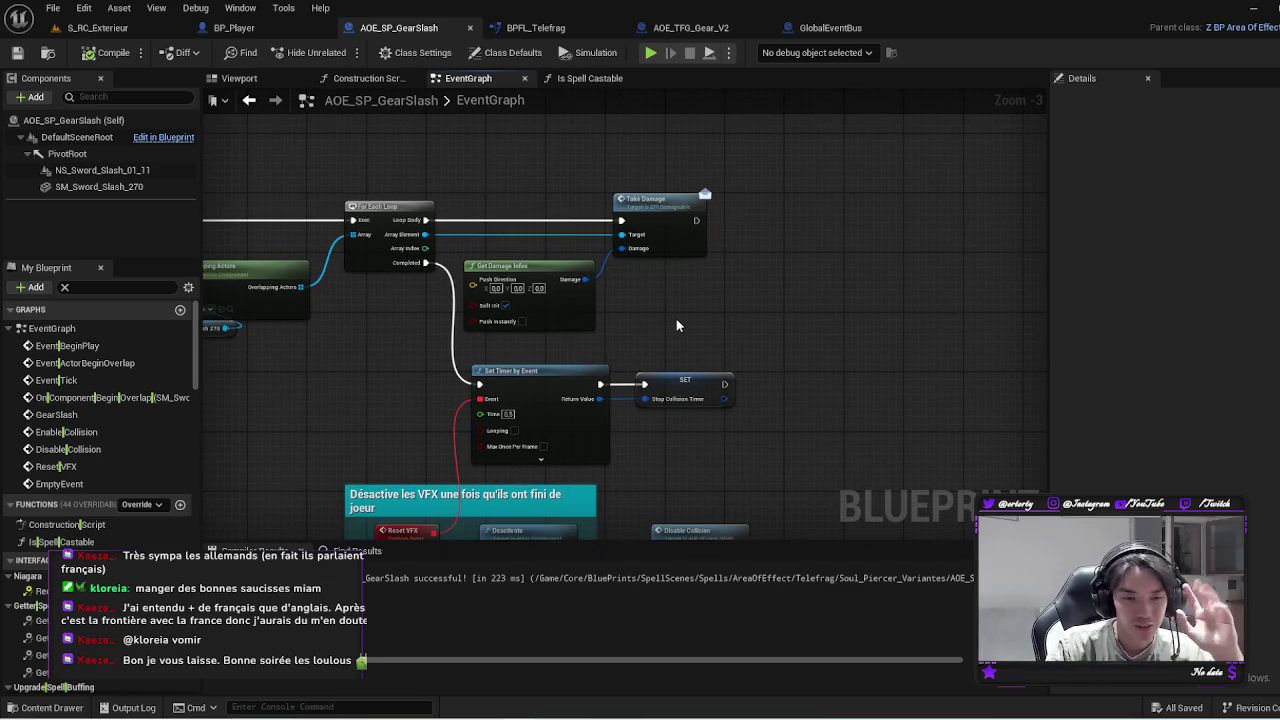
{"action": "left_click_drag", "start_coordinate": [695, 218], "coordinate": [798, 221]}
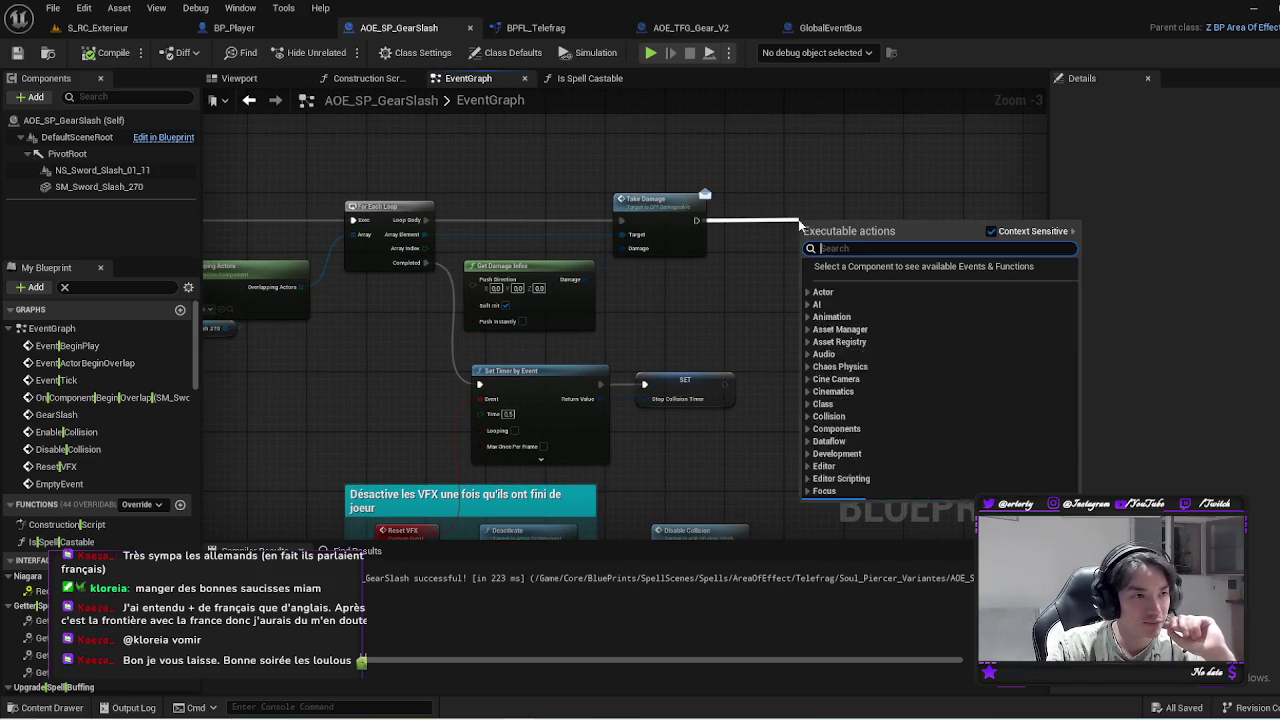
{"action": "left_click", "coordinate": [713, 281]}
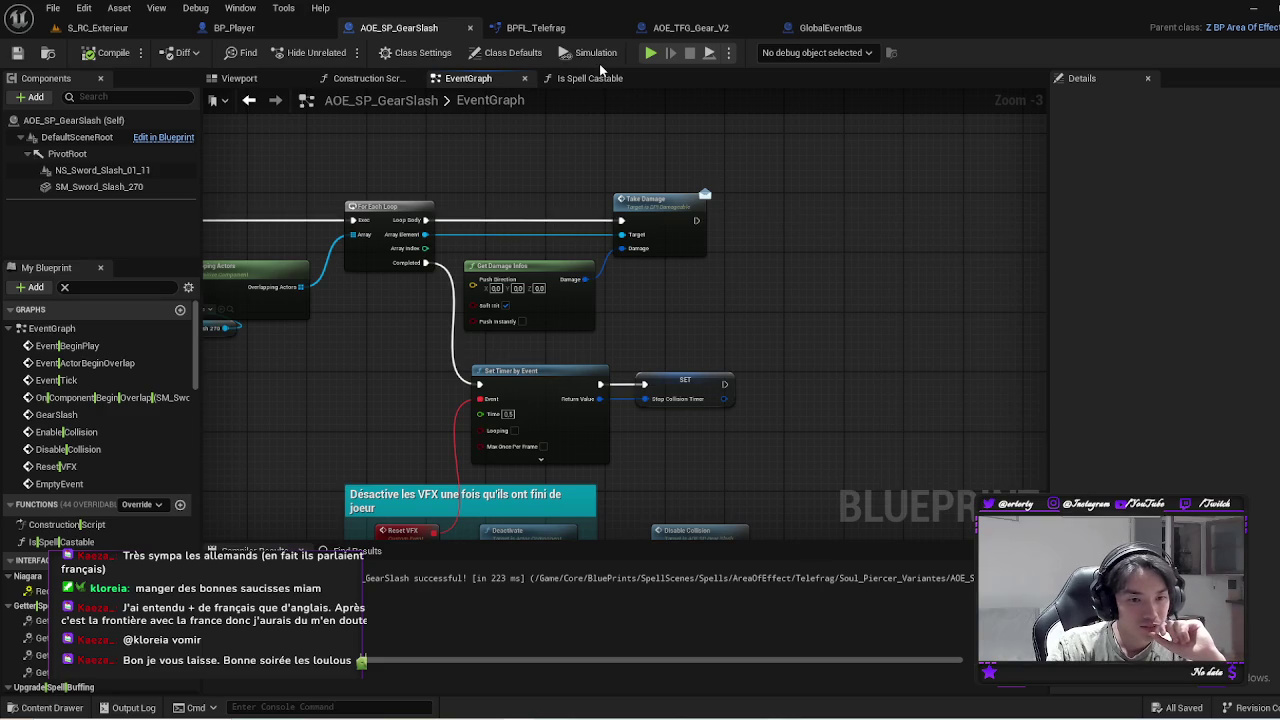
{"action": "left_click", "coordinate": [530, 30]}
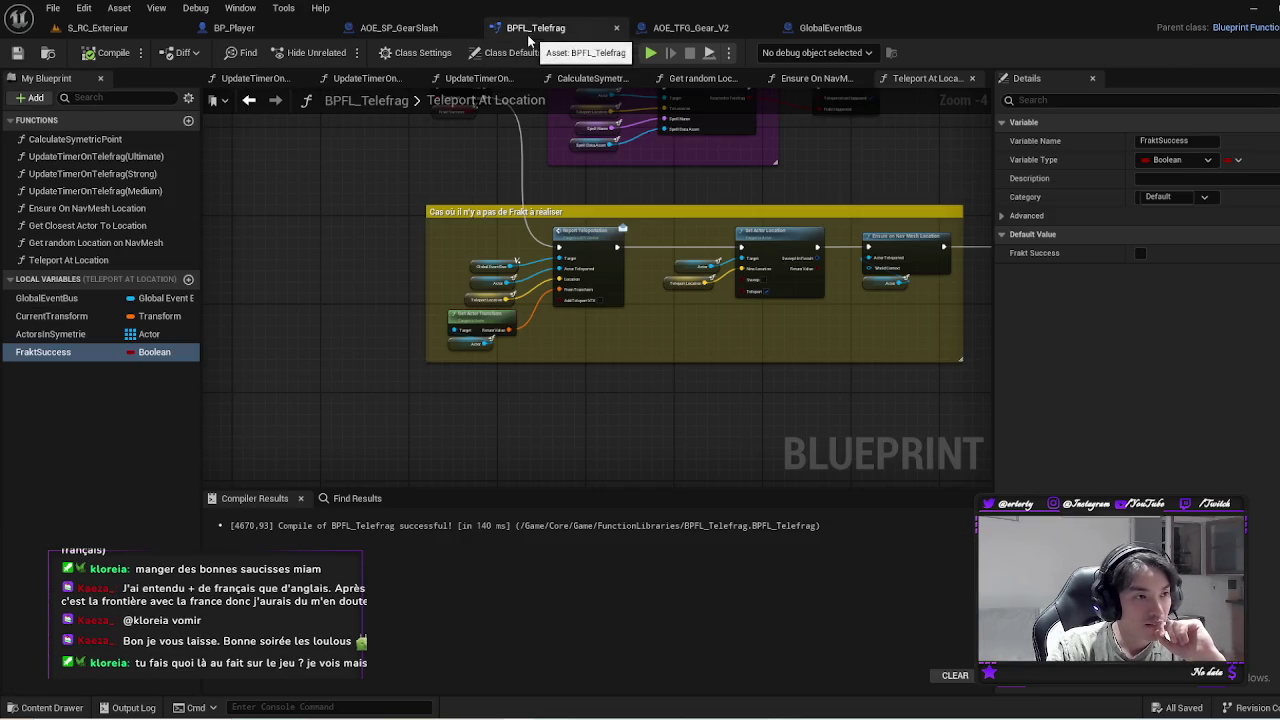
{"action": "scroll", "coordinate": [614, 389], "scroll_direction": "down", "scroll_amount": 2}
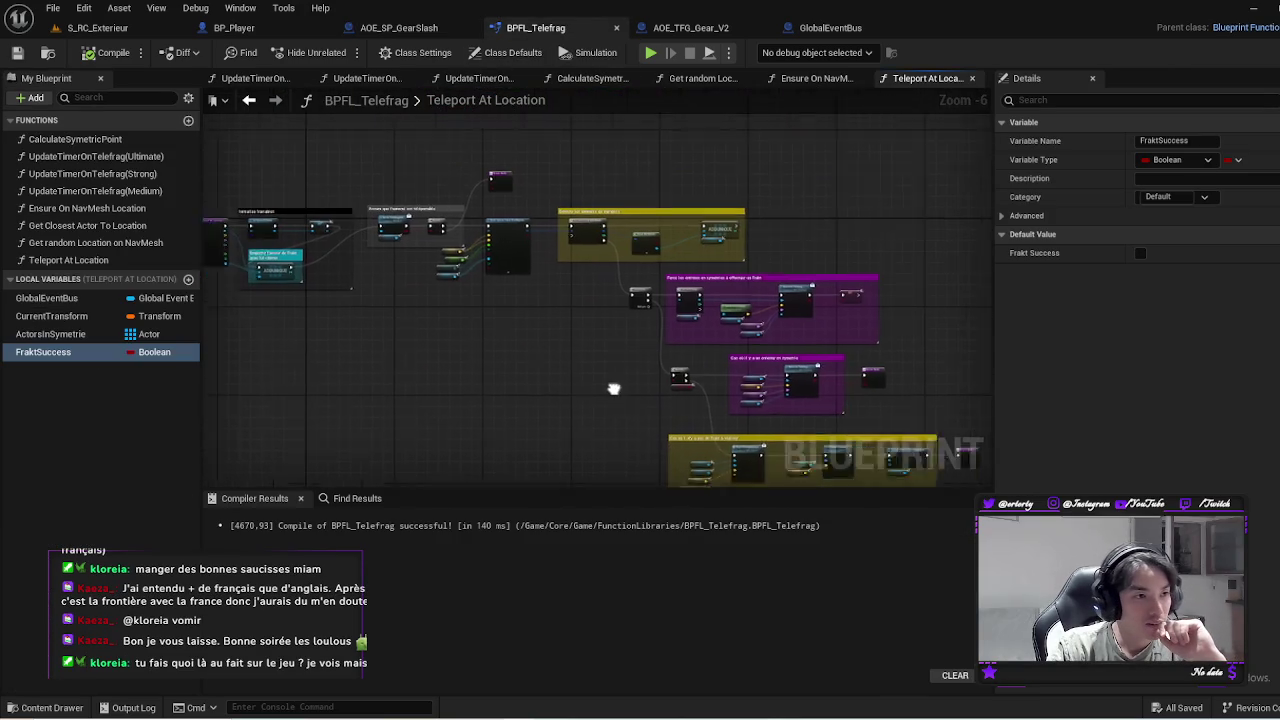
{"action": "scroll", "coordinate": [614, 389], "scroll_direction": "up", "scroll_amount": 3}
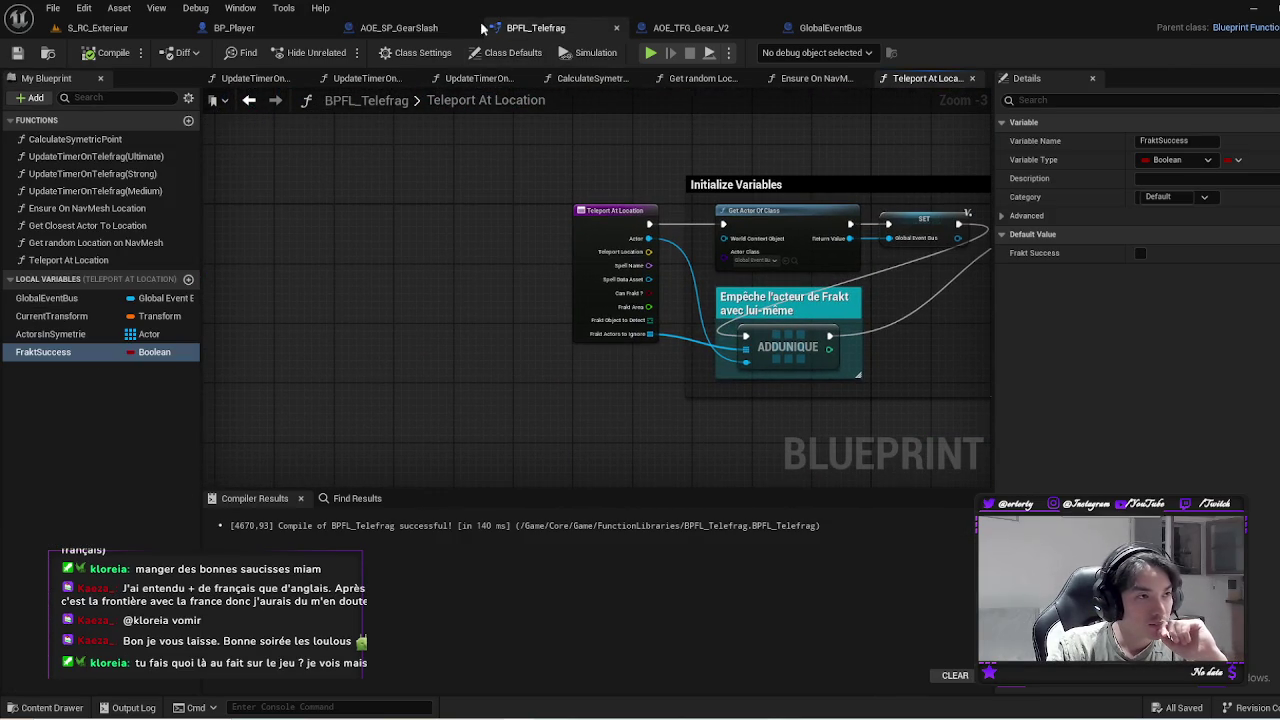
{"action": "left_click", "coordinate": [400, 28]}
{"action": "mouse_move", "coordinate": [738, 360]}
{"action": "left_mouse_down"}
{"action": "mouse_move", "coordinate": [664, 320]}
{"action": "mouse_move", "coordinate": [772, 308]}
{"action": "mouse_move", "coordinate": [763, 251]}
{"action": "mouse_move", "coordinate": [745, 300]}
{"action": "mouse_move", "coordinate": [806, 303]}
{"action": "left_mouse_up"}
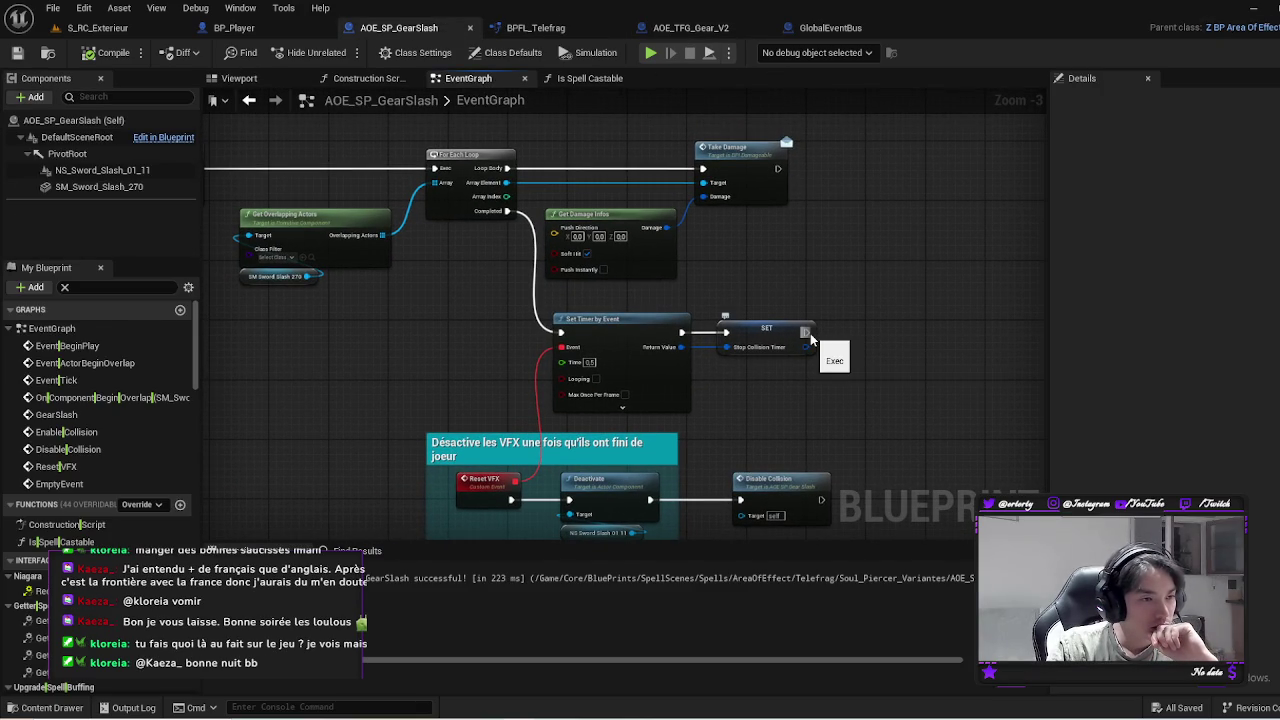
{"action": "left_click_drag", "start_coordinate": [769, 233], "coordinate": [872, 218]}
Add Teleport at Location after Take Damage, routing Array Element into its Actor input via reroutes
{"action": "type", "text": "Teleport"}
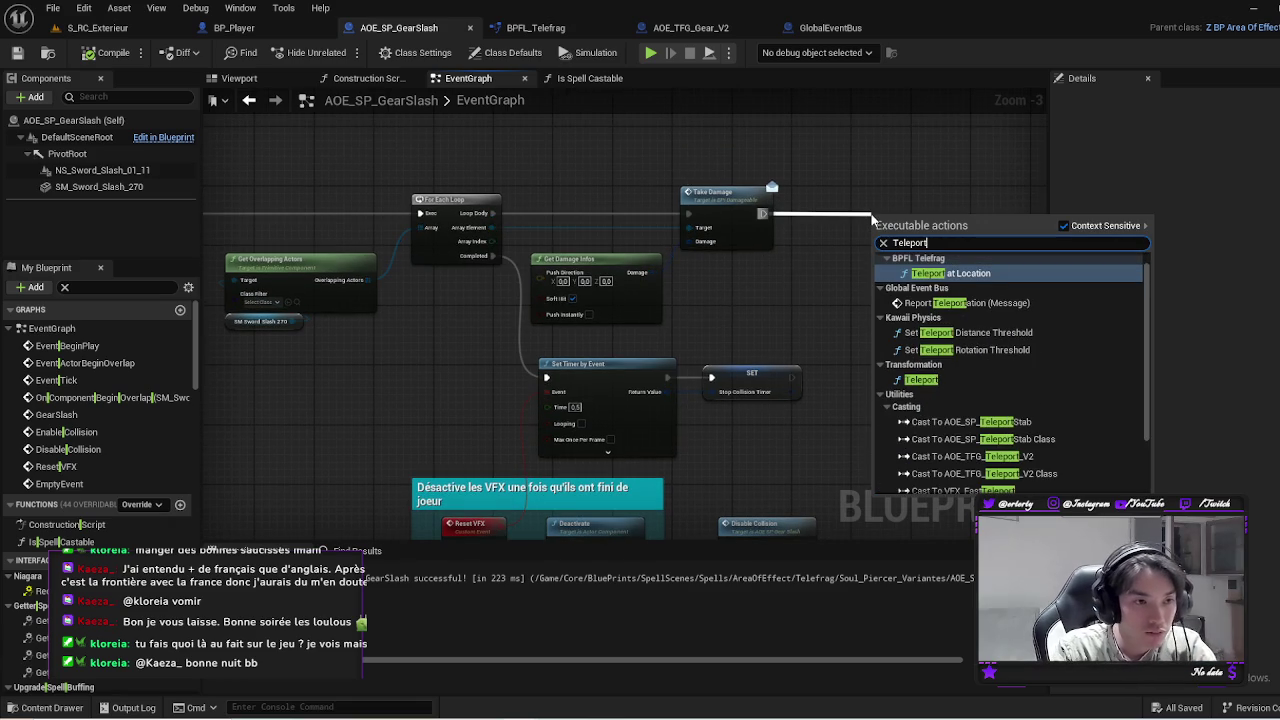
{"action": "key", "text": "Return"}
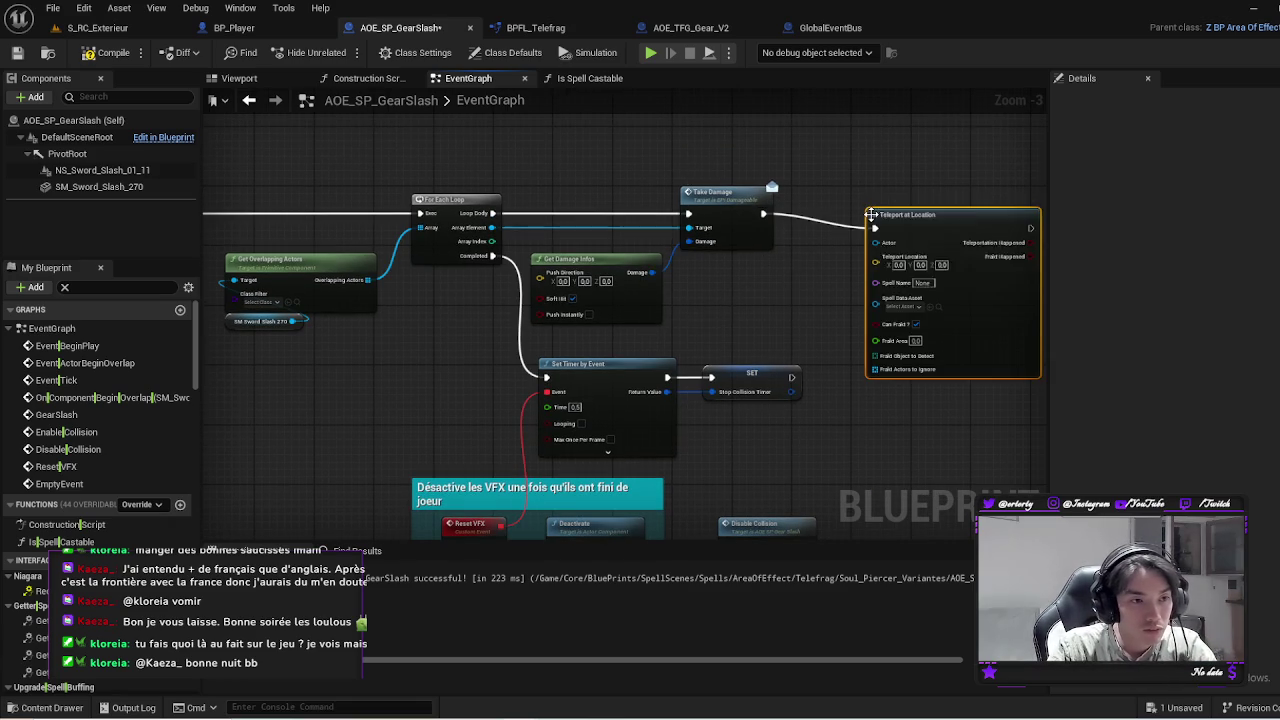
{"action": "scroll", "coordinate": [877, 214], "scroll_direction": "up", "scroll_amount": 3}
{"action": "mouse_move", "coordinate": [946, 196]}
{"action": "left_mouse_down"}
{"action": "mouse_move", "coordinate": [1120, 175]}
{"action": "mouse_move", "coordinate": [850, 203]}
{"action": "mouse_move", "coordinate": [390, 214]}
{"action": "mouse_move", "coordinate": [857, 215]}
{"action": "mouse_move", "coordinate": [786, 140]}
{"action": "mouse_move", "coordinate": [736, 122]}
{"action": "mouse_move", "coordinate": [536, 142]}
{"action": "left_mouse_up"}
{"action": "double_click", "coordinate": [440, 214]}
{"action": "double_click", "coordinate": [796, 208]}
{"action": "left_click_drag", "start_coordinate": [753, 135], "coordinate": [768, 133]}
{"action": "scroll", "coordinate": [842, 268], "scroll_direction": "down", "scroll_amount": 2}
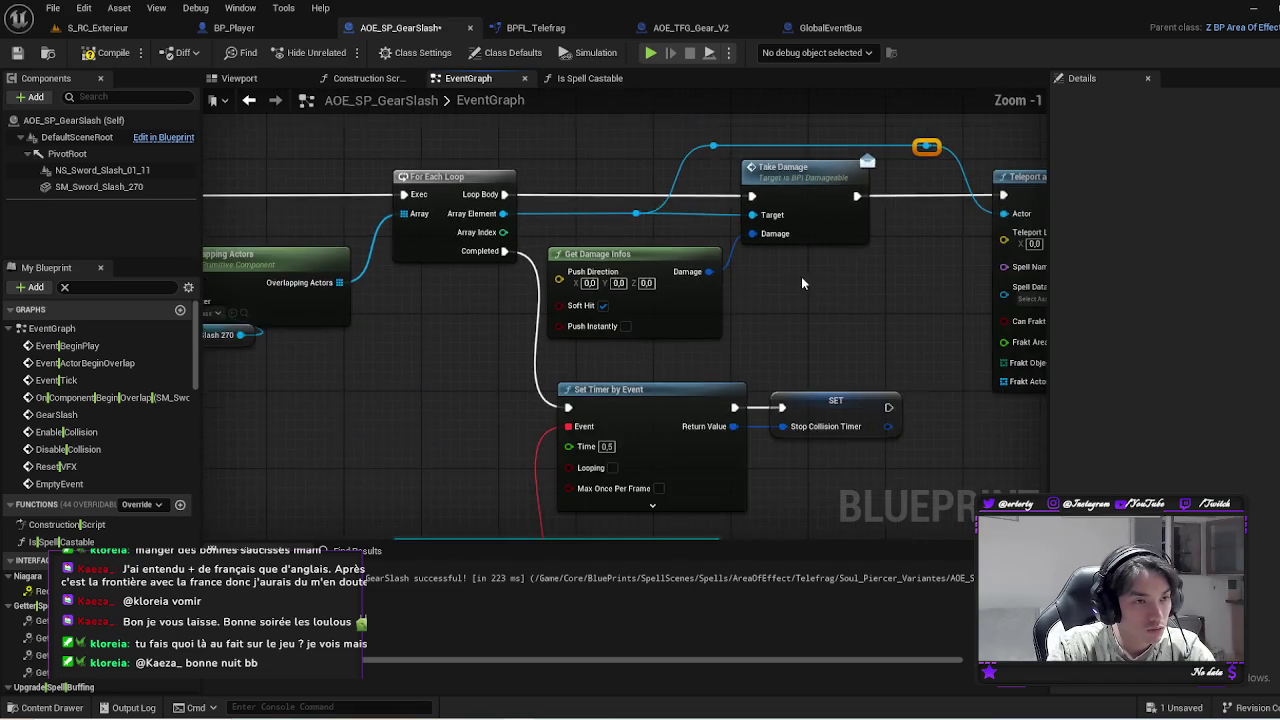
{"action": "left_click", "coordinate": [815, 214], "text": "shift"}
{"action": "left_click_drag", "start_coordinate": [815, 214], "coordinate": [969, 214]}
Insert Calculate Symetric Point after Take Damage, feeding its result into Teleport Location
{"action": "left_click_drag", "start_coordinate": [600, 215], "coordinate": [675, 226]}
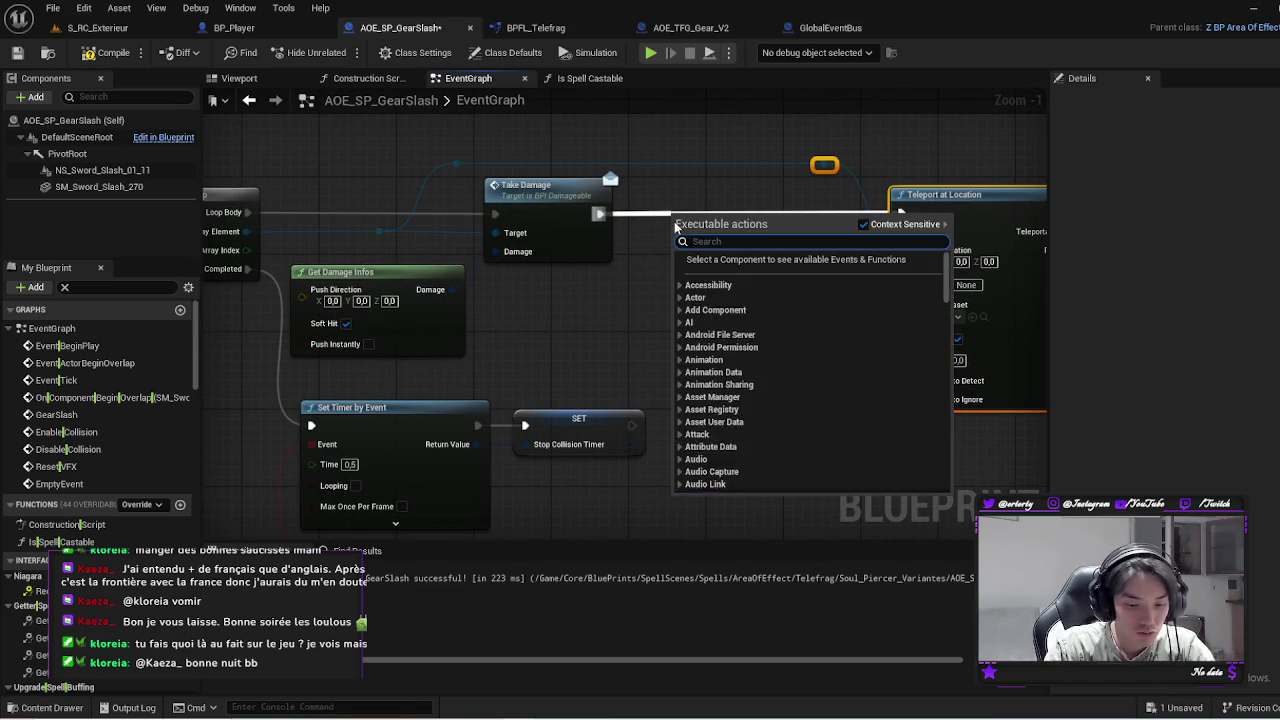
{"action": "type", "text": "calculam"}
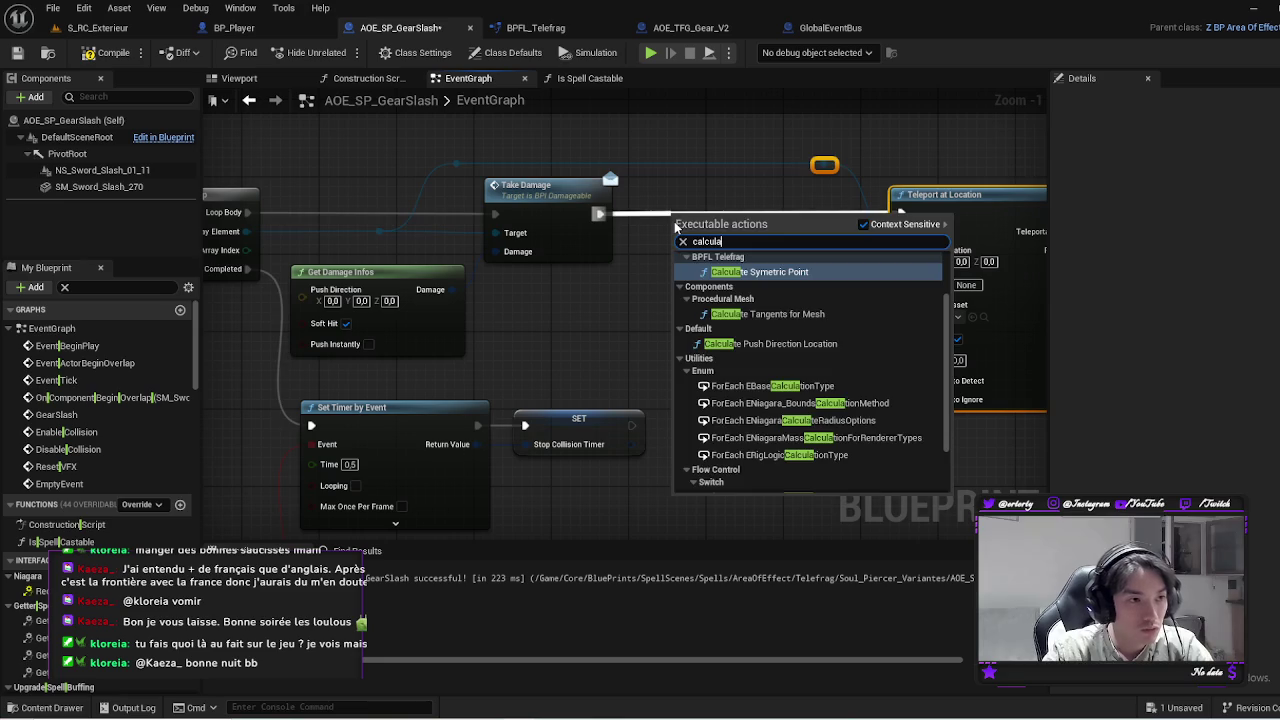
{"action": "key", "text": "Return"}
{"action": "left_click_drag", "start_coordinate": [758, 216], "coordinate": [748, 196]}
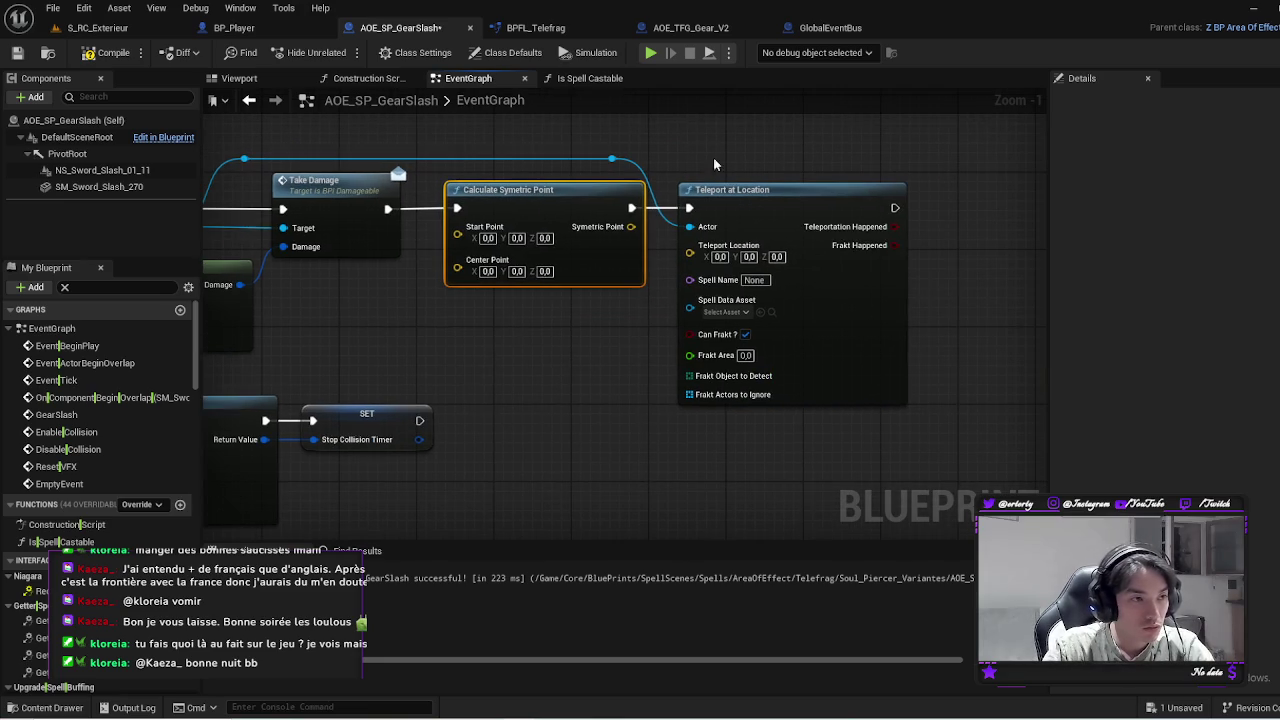
{"action": "left_click_drag", "start_coordinate": [613, 126], "coordinate": [652, 162]}
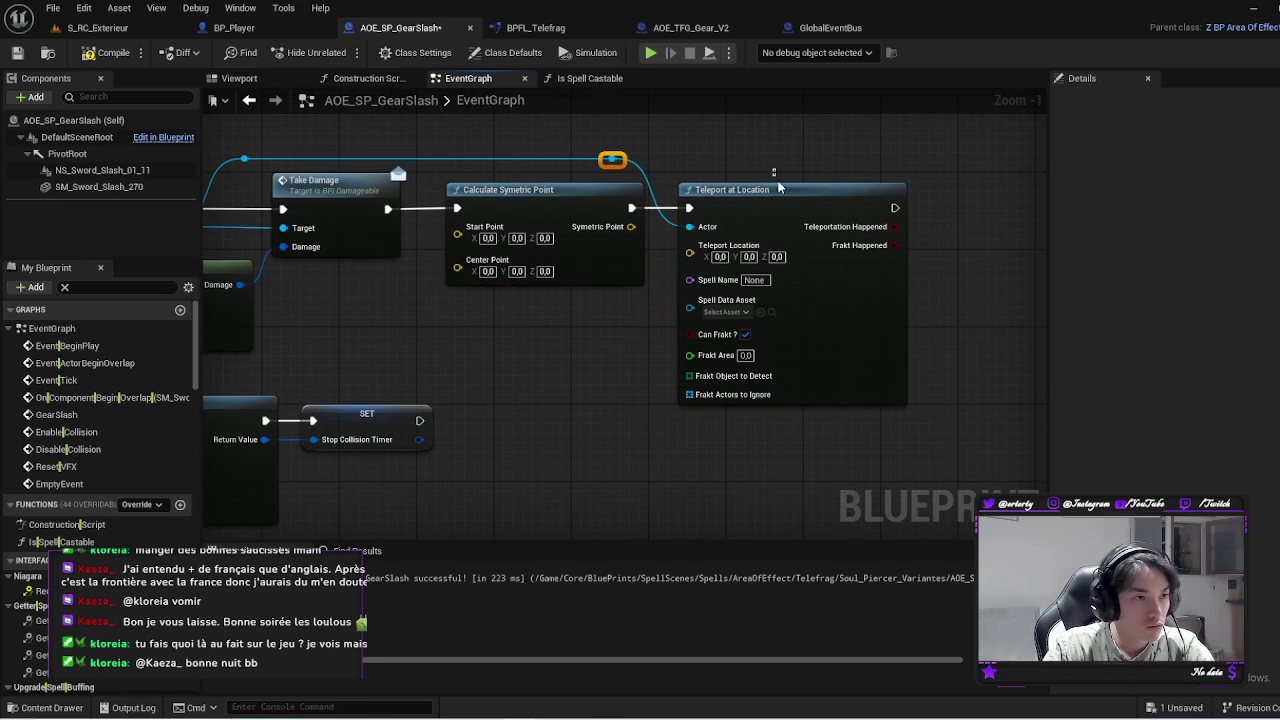
{"action": "left_click_drag", "start_coordinate": [778, 189], "coordinate": [952, 197]}
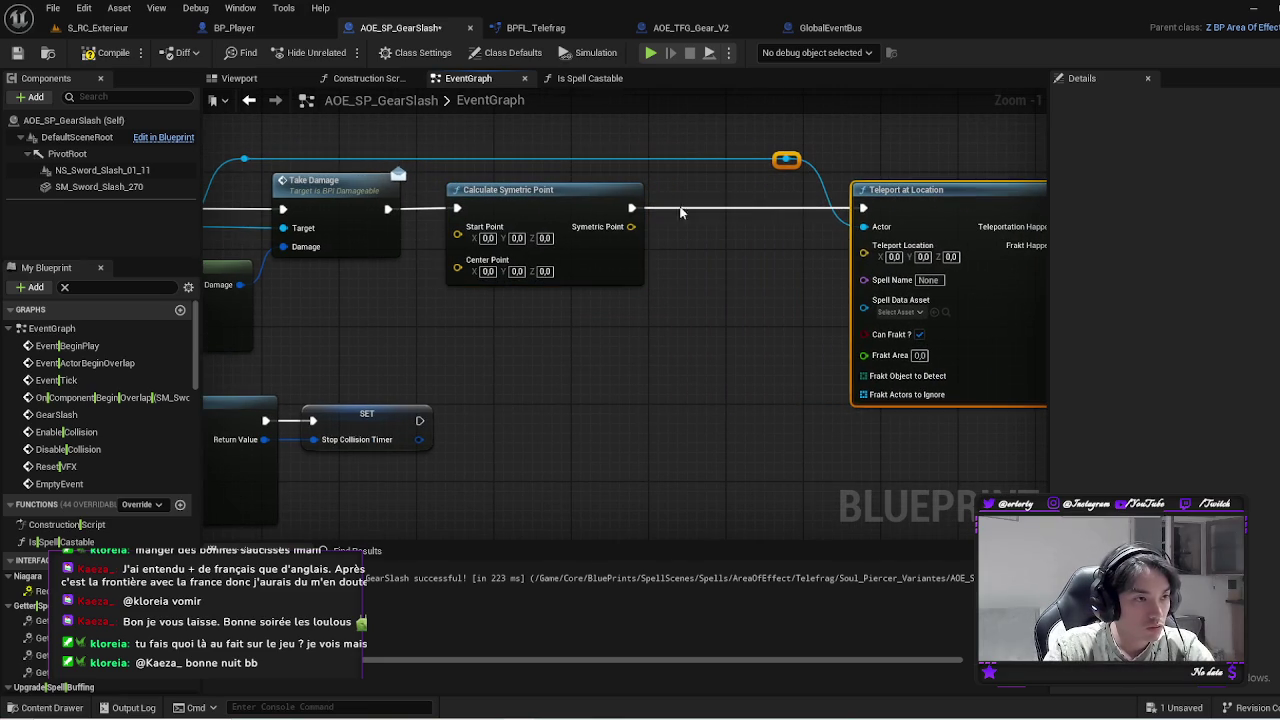
{"action": "left_click_drag", "start_coordinate": [534, 192], "coordinate": [621, 195]}
{"action": "mouse_move", "coordinate": [718, 226]}
{"action": "left_mouse_down"}
{"action": "mouse_move", "coordinate": [829, 251]}
{"action": "mouse_move", "coordinate": [864, 245]}
{"action": "left_mouse_up"}
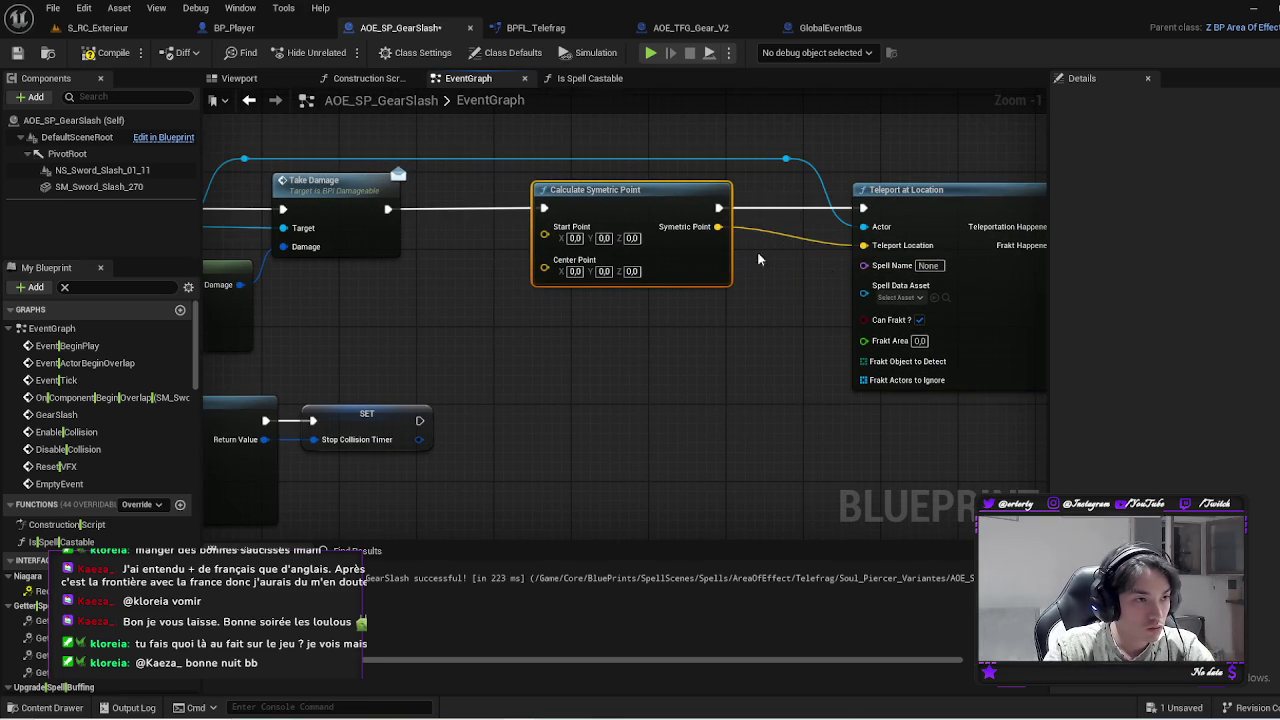
{"action": "left_click_drag", "start_coordinate": [600, 190], "coordinate": [639, 190]}
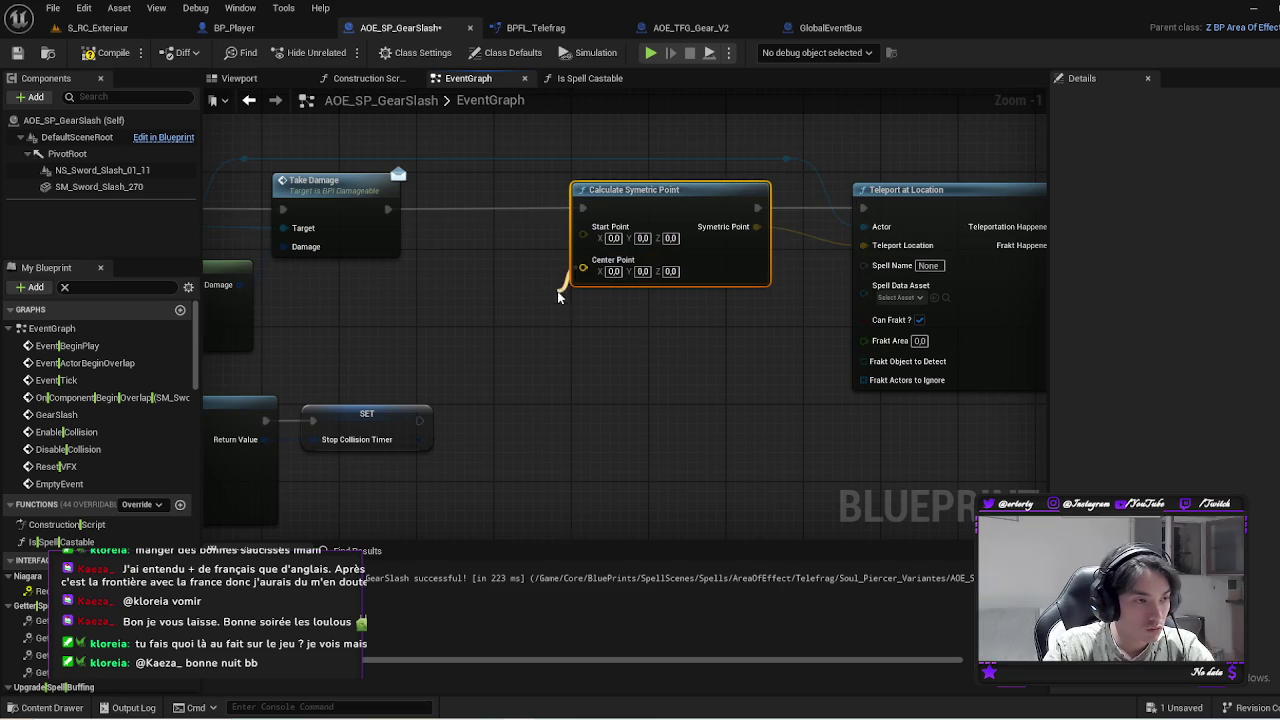
{"action": "left_click", "coordinate": [515, 308]}
Add Get Caster with Get Actor Location and use the caster's location as Center Point
{"action": "right_click", "coordinate": [511, 337]}
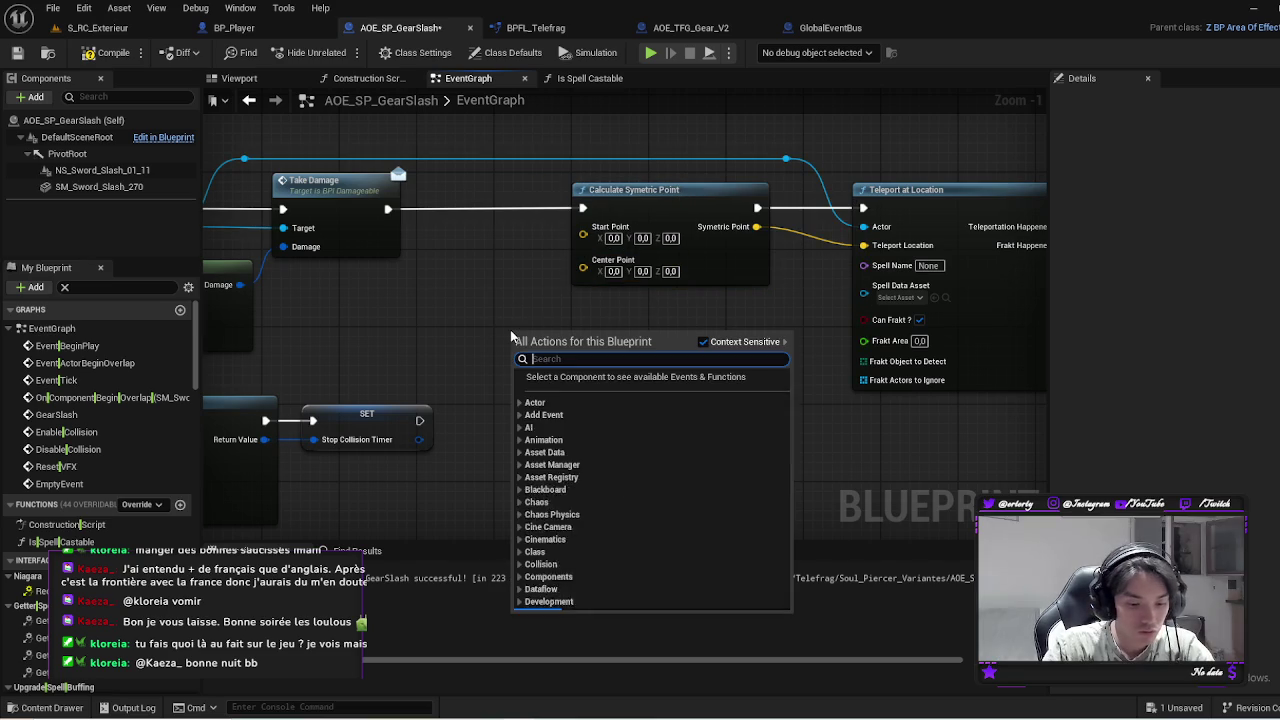
{"action": "type", "text": "caster"}
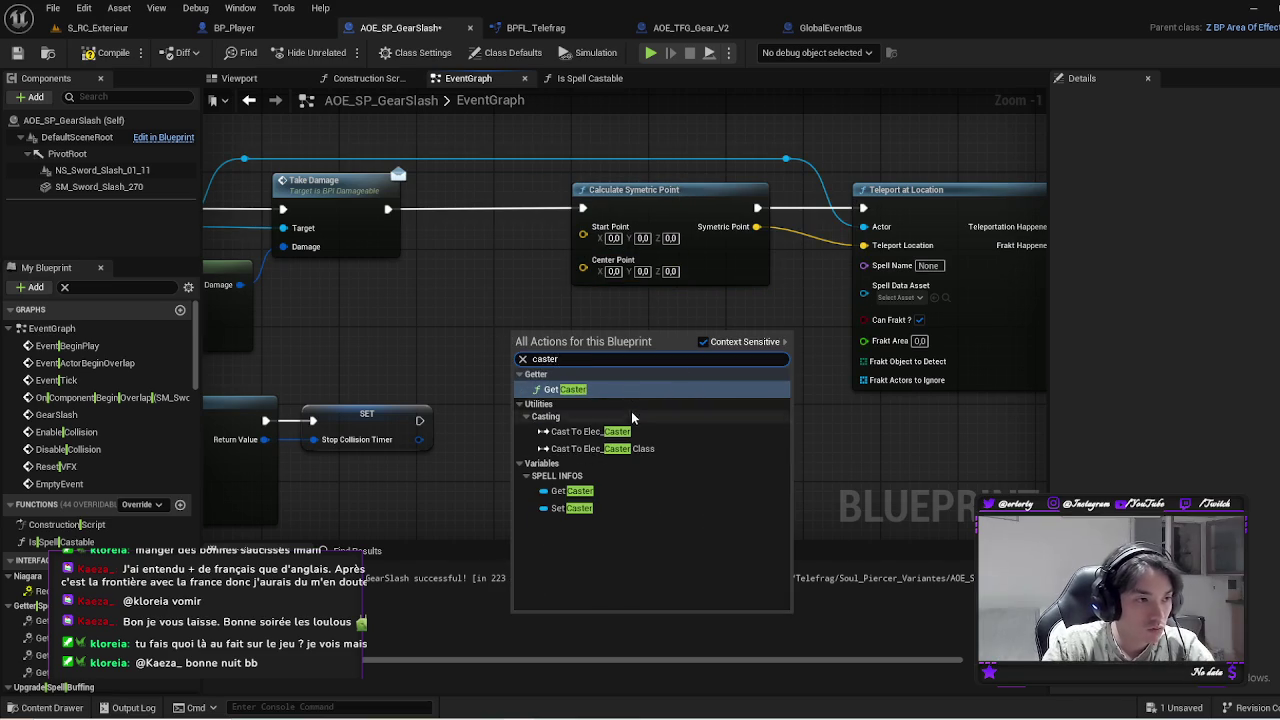
{"action": "left_click", "coordinate": [631, 415]}
{"action": "left_click_drag", "start_coordinate": [565, 352], "coordinate": [536, 316]}
{"action": "type", "text": "get actor"}
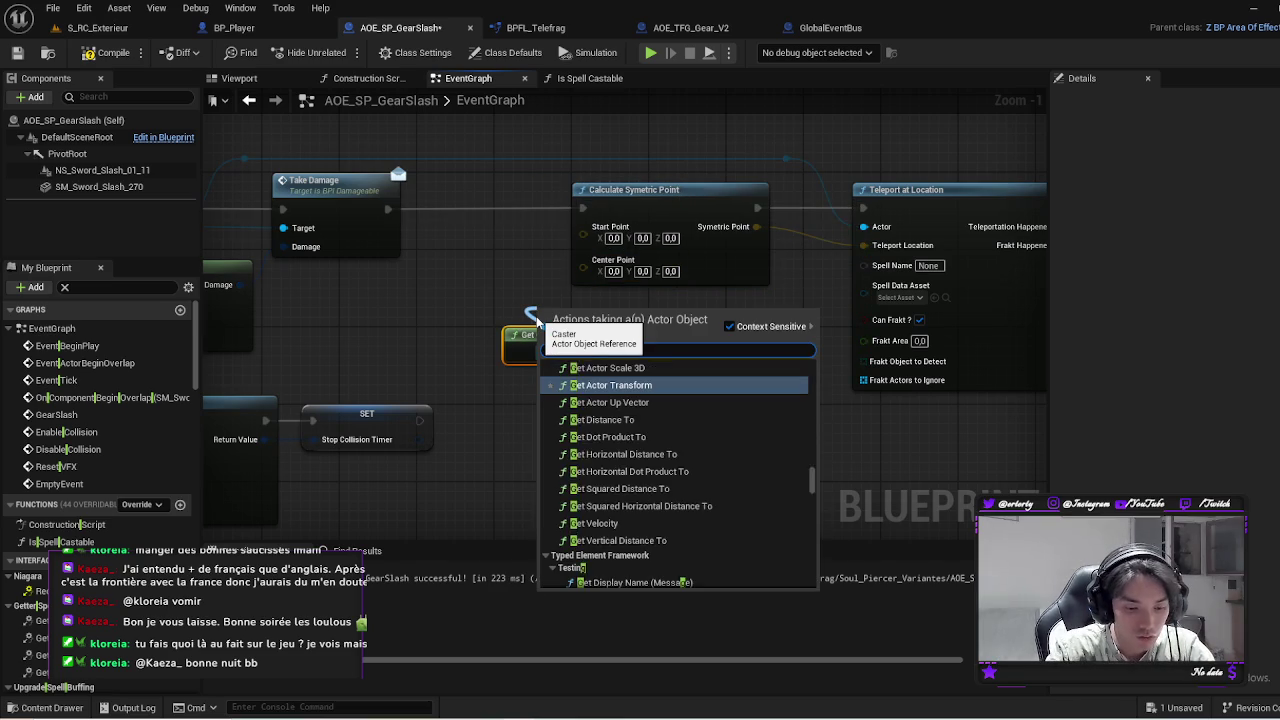
{"action": "type", "text": "location"}
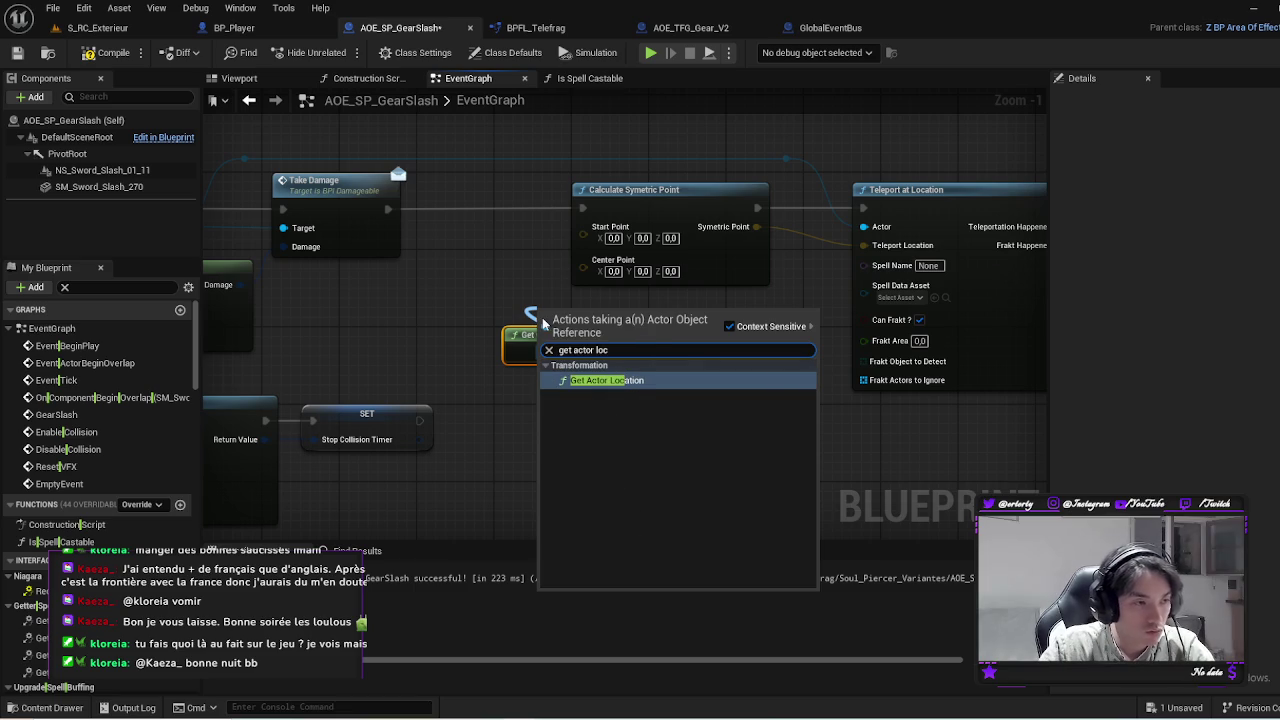
{"action": "key", "text": "Return"}
{"action": "left_click", "coordinate": [540, 350], "text": "ctrl"}
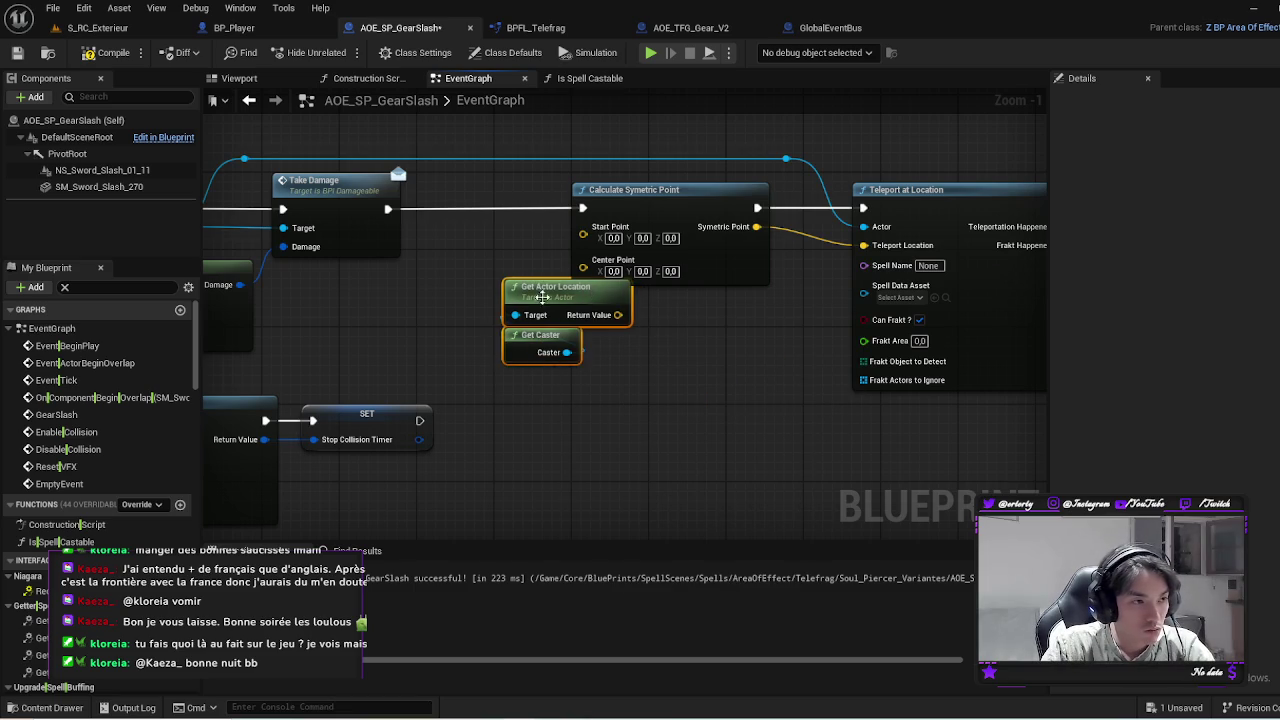
{"action": "left_click_drag", "start_coordinate": [555, 318], "coordinate": [430, 290]}
{"action": "left_click_drag", "start_coordinate": [510, 297], "coordinate": [583, 271]}
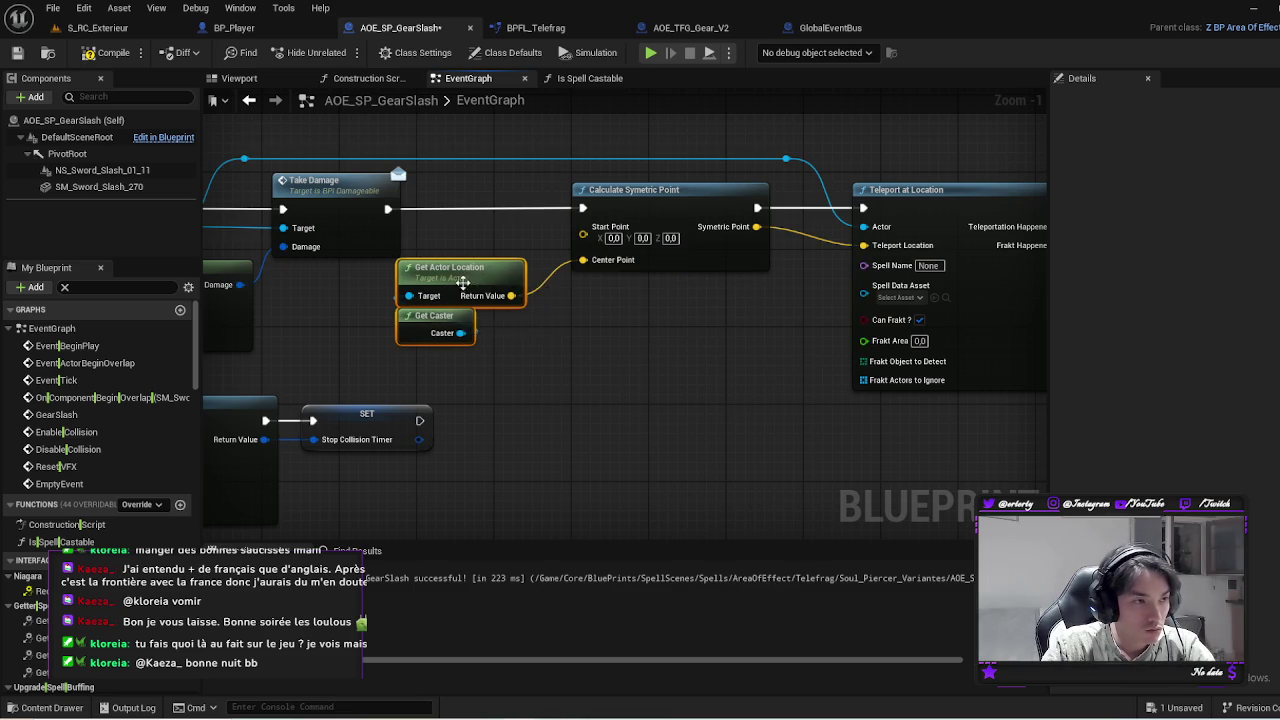
{"action": "mouse_move", "coordinate": [460, 283]}
{"action": "left_mouse_down"}
{"action": "mouse_move", "coordinate": [500, 300]}
{"action": "mouse_move", "coordinate": [465, 286]}
{"action": "left_mouse_up"}
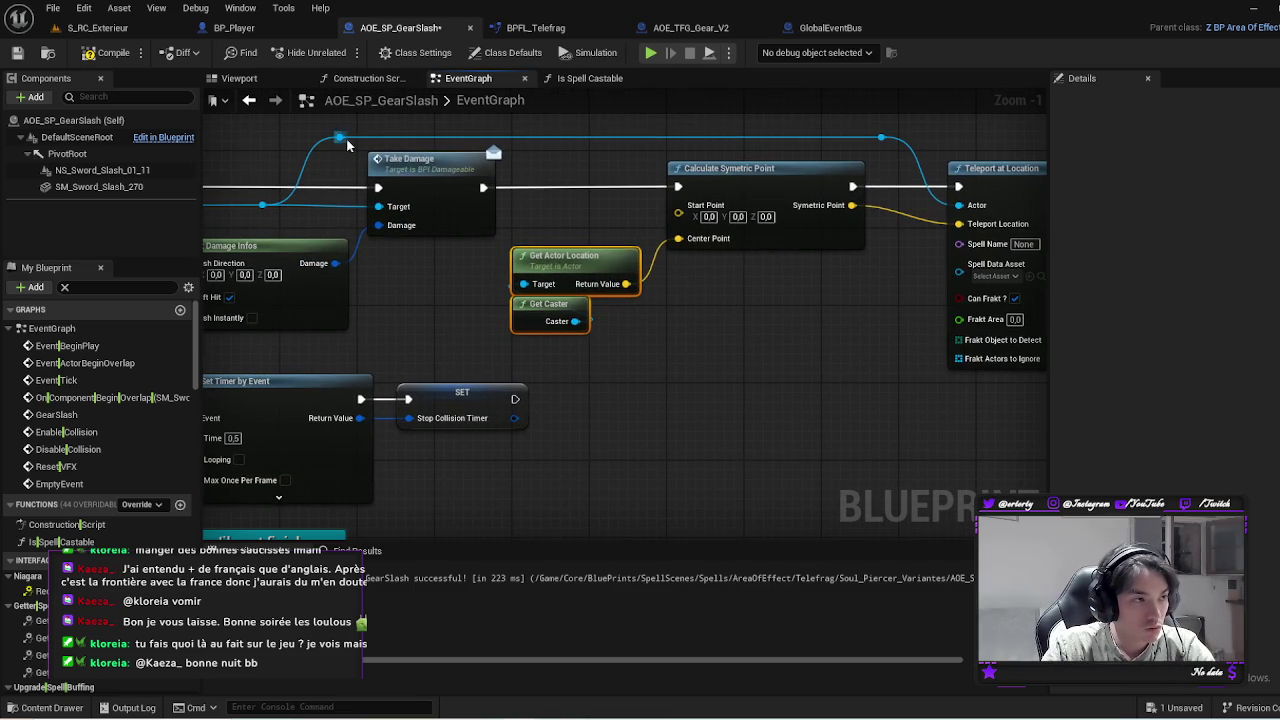
Duplicate Get Actor Location to feed the Start Point, straightening the top wire with a reroute knot
{"action": "left_click", "coordinate": [560, 257]}
{"action": "key", "text": "ctrl+c"}
{"action": "key", "text": "ctrl+v"}
{"action": "mouse_move", "coordinate": [585, 205]}
{"action": "left_mouse_down"}
{"action": "mouse_move", "coordinate": [570, 195]}
{"action": "mouse_move", "coordinate": [655, 215]}
{"action": "mouse_move", "coordinate": [680, 205]}
{"action": "left_mouse_up"}
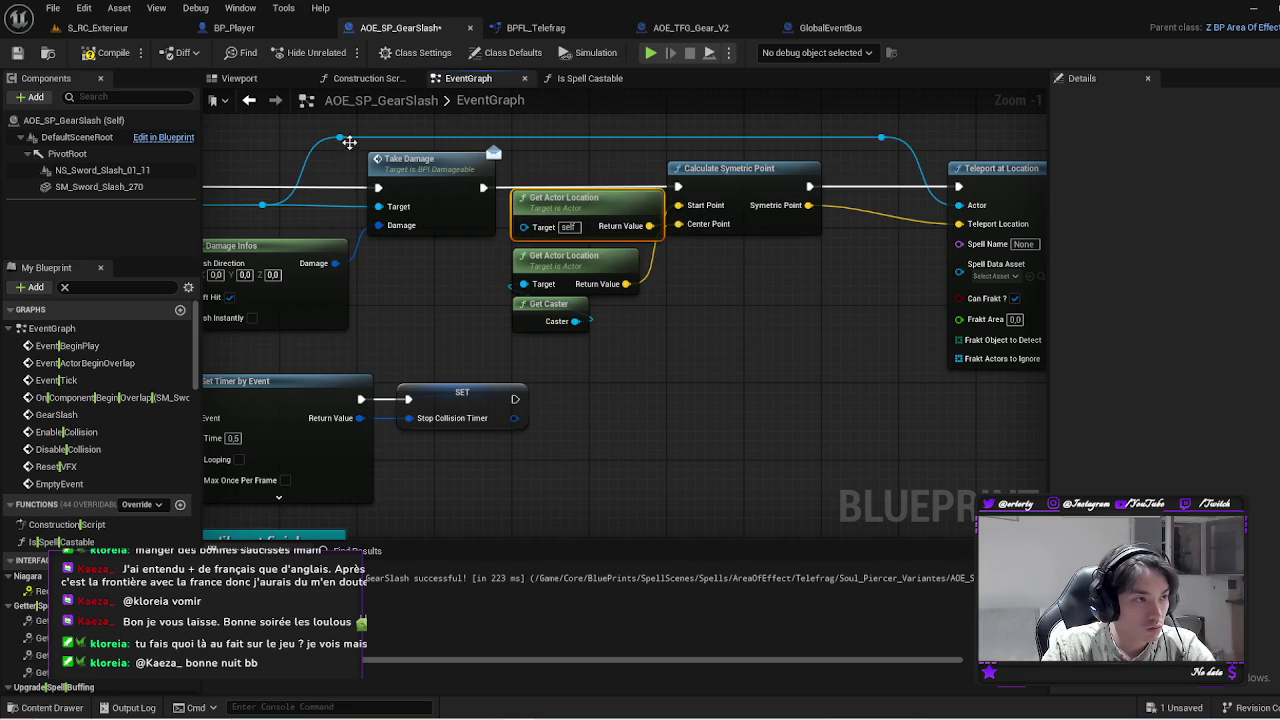
{"action": "double_click", "coordinate": [523, 137]}
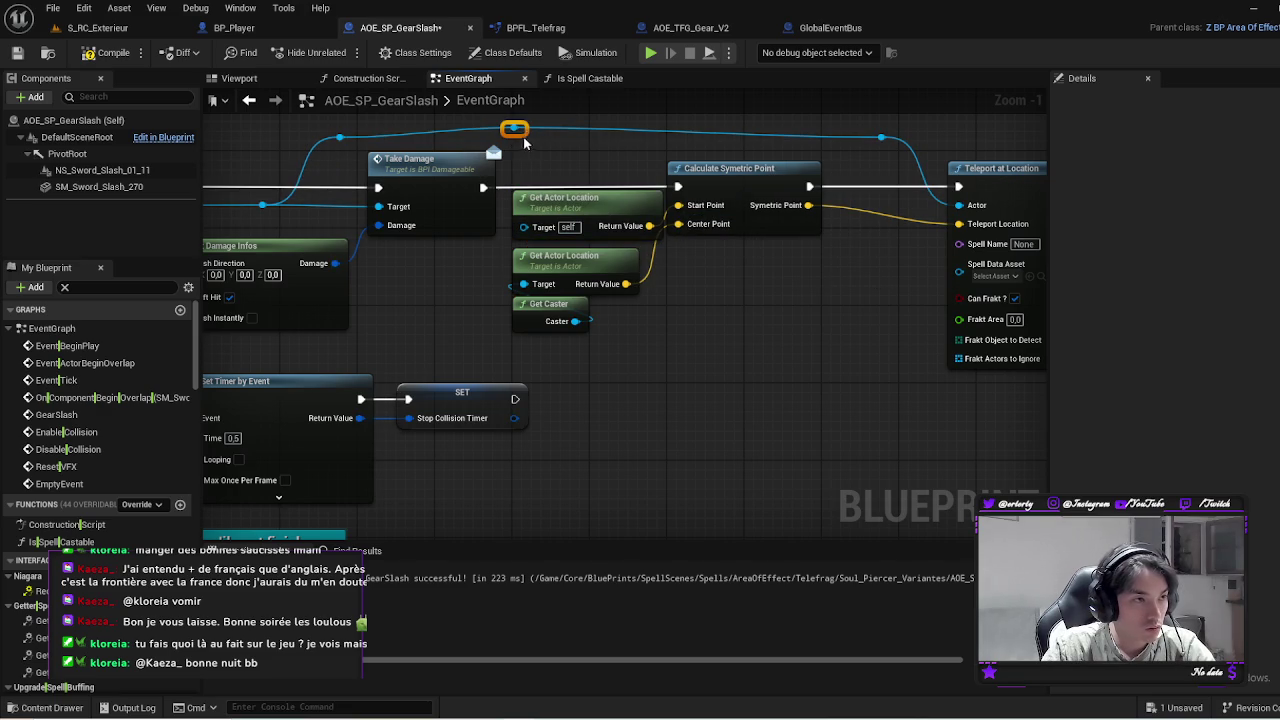
{"action": "left_click_drag", "start_coordinate": [516, 130], "coordinate": [515, 138]}
{"action": "key", "text": "Escape"}
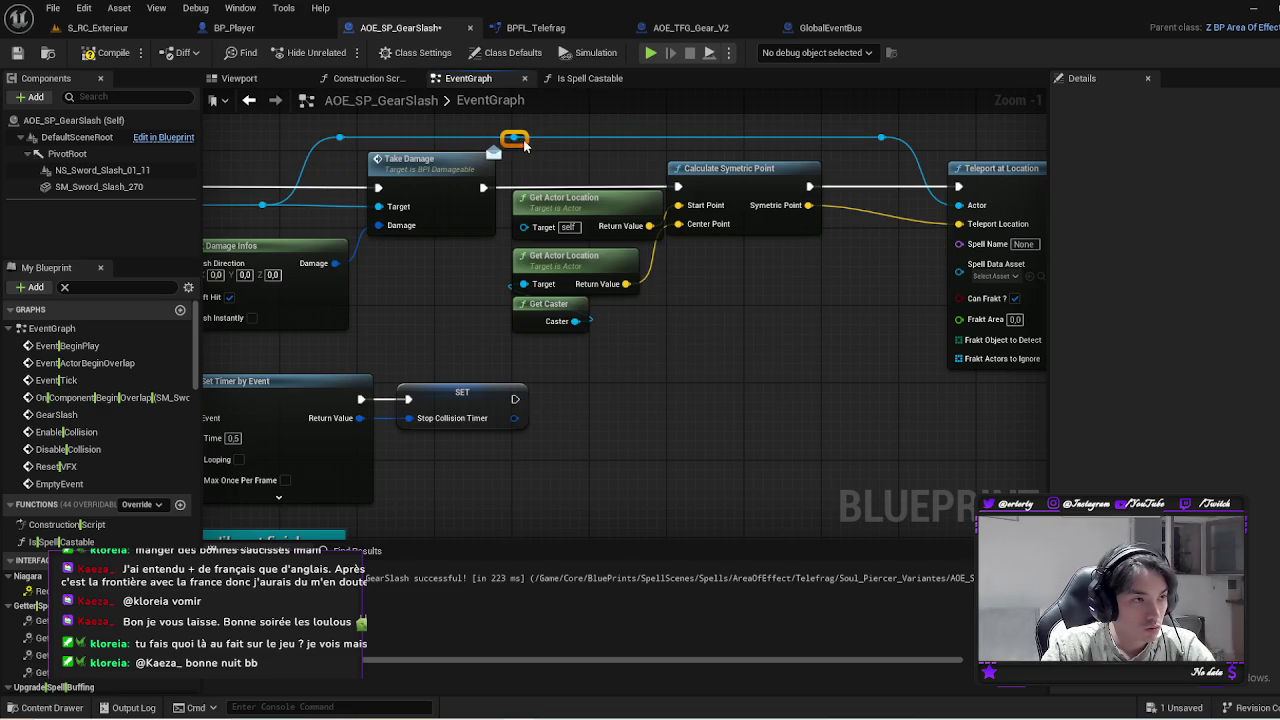
Shift Calculate Symetric Point and the caster location nodes right to tidy the layout
{"action": "left_click", "coordinate": [713, 183]}
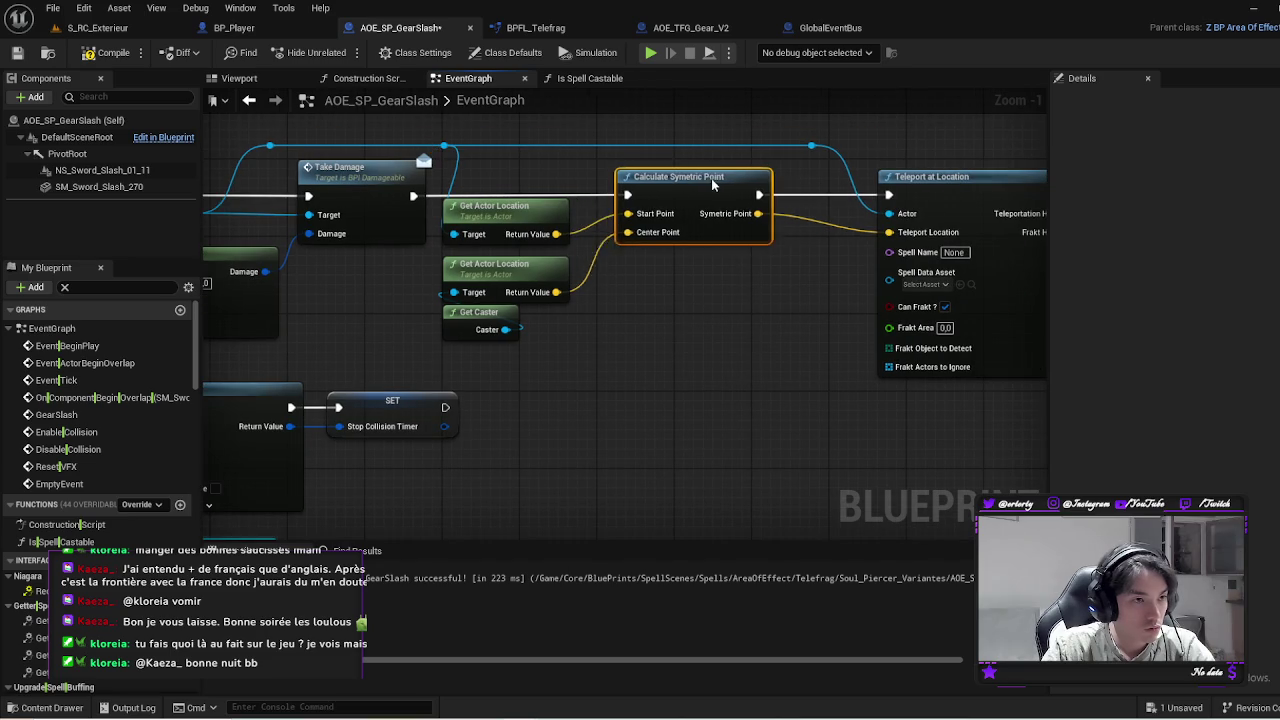
{"action": "left_click_drag", "start_coordinate": [713, 183], "coordinate": [741, 186]}
{"action": "mouse_move", "coordinate": [652, 303]}
{"action": "left_mouse_down"}
{"action": "mouse_move", "coordinate": [440, 198]}
{"action": "mouse_move", "coordinate": [544, 221]}
{"action": "mouse_move", "coordinate": [556, 236]}
{"action": "left_mouse_up"}
{"action": "left_click", "coordinate": [686, 332]}
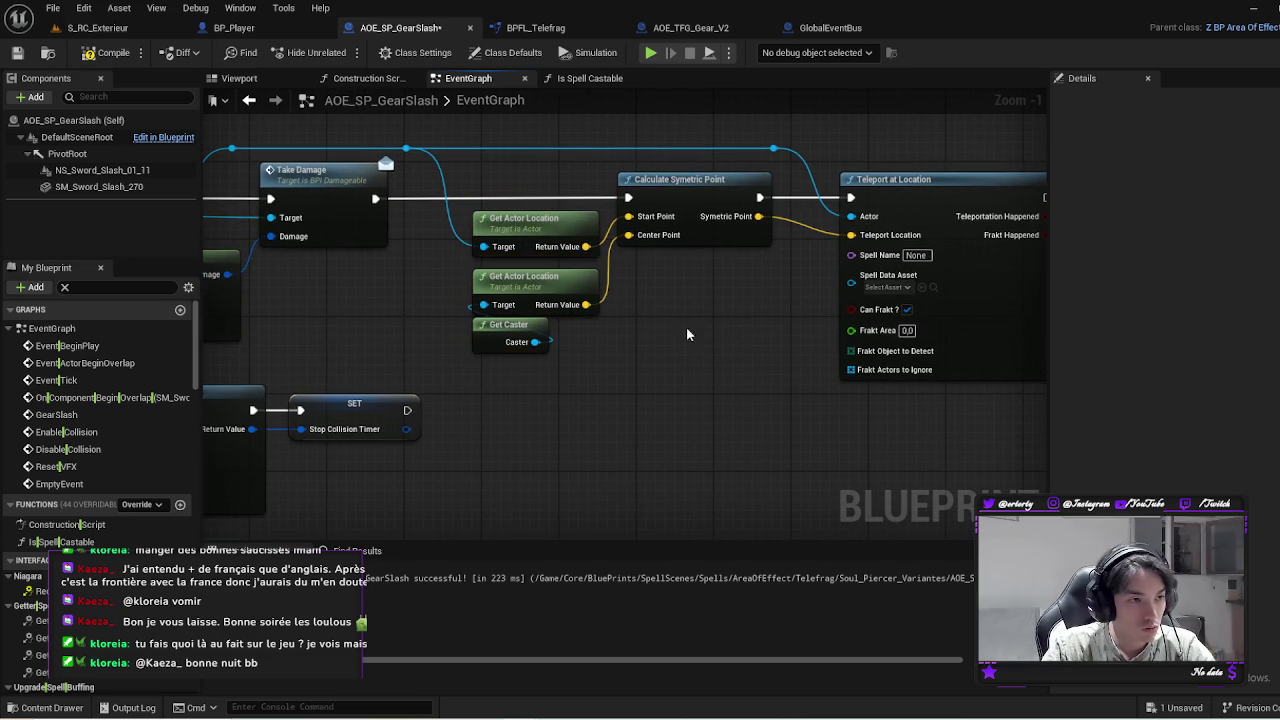
{"action": "left_click_drag", "start_coordinate": [659, 377], "coordinate": [602, 403]}
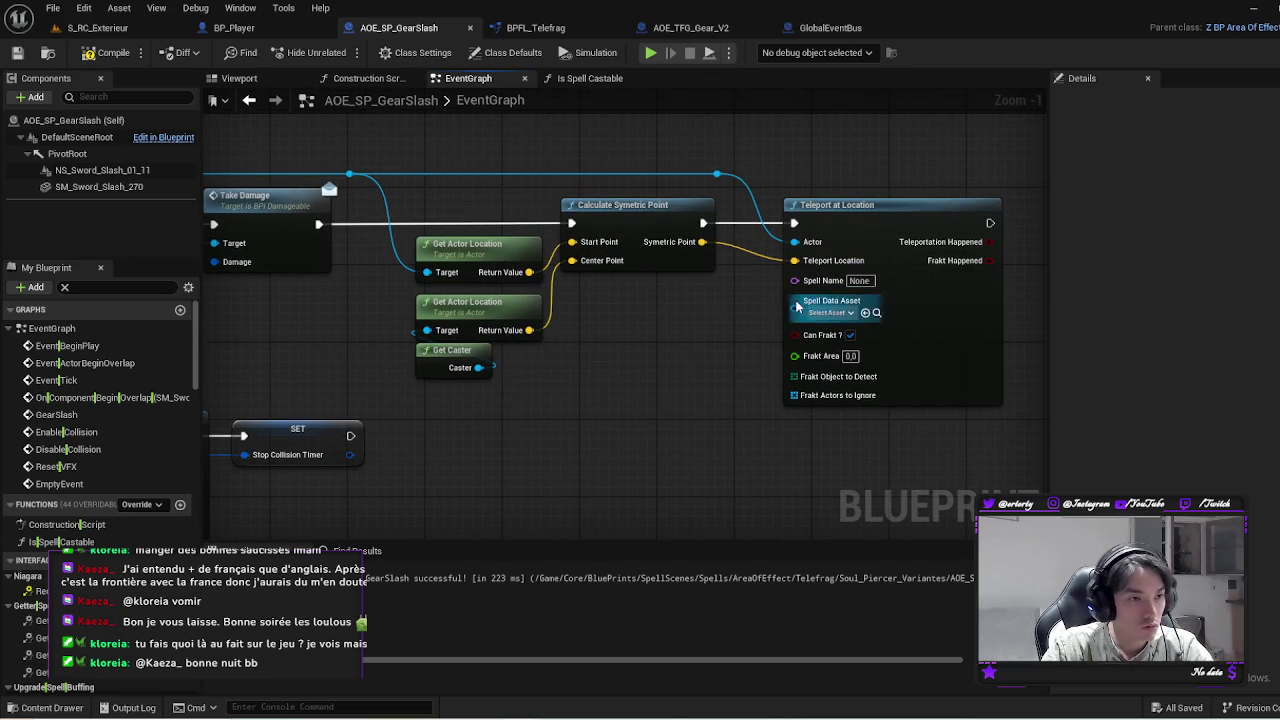
Feed Teleport at Location's Spell Name input from a new Get Spell Name node
{"action": "left_click_drag", "start_coordinate": [795, 280], "coordinate": [742, 328]}
{"action": "type", "text": "ge"}
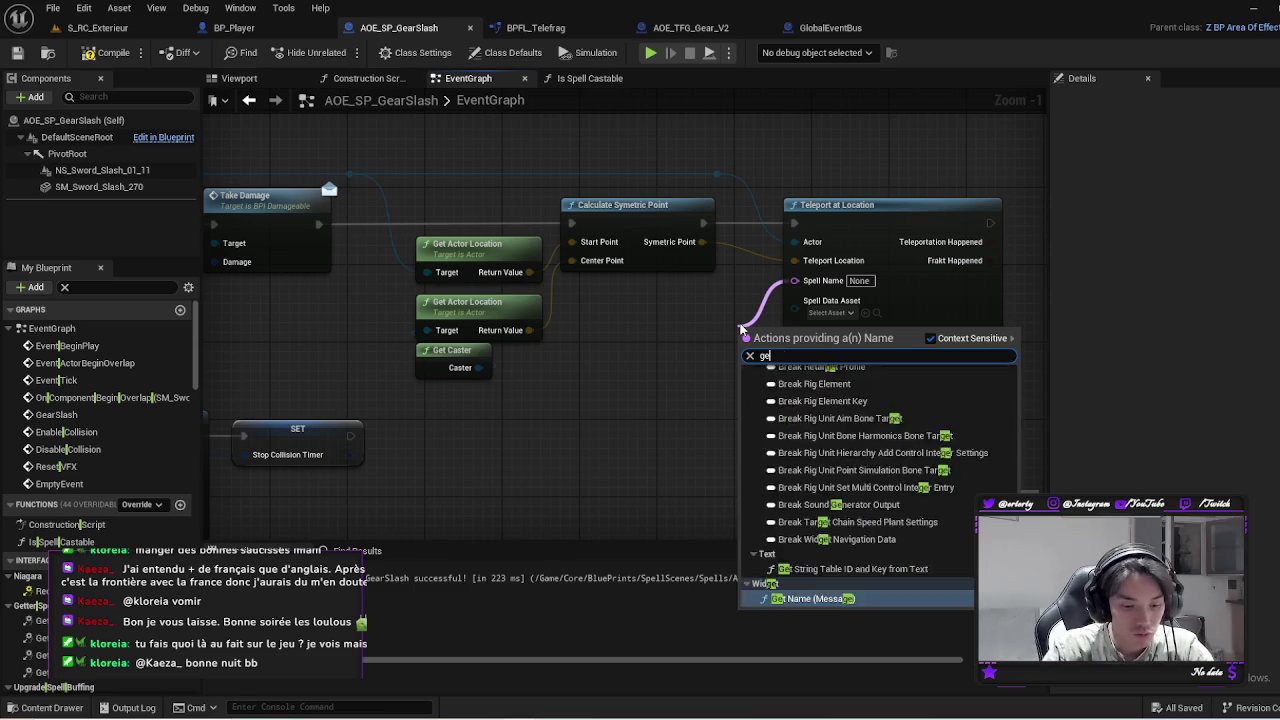
{"action": "type", "text": "t spell"}
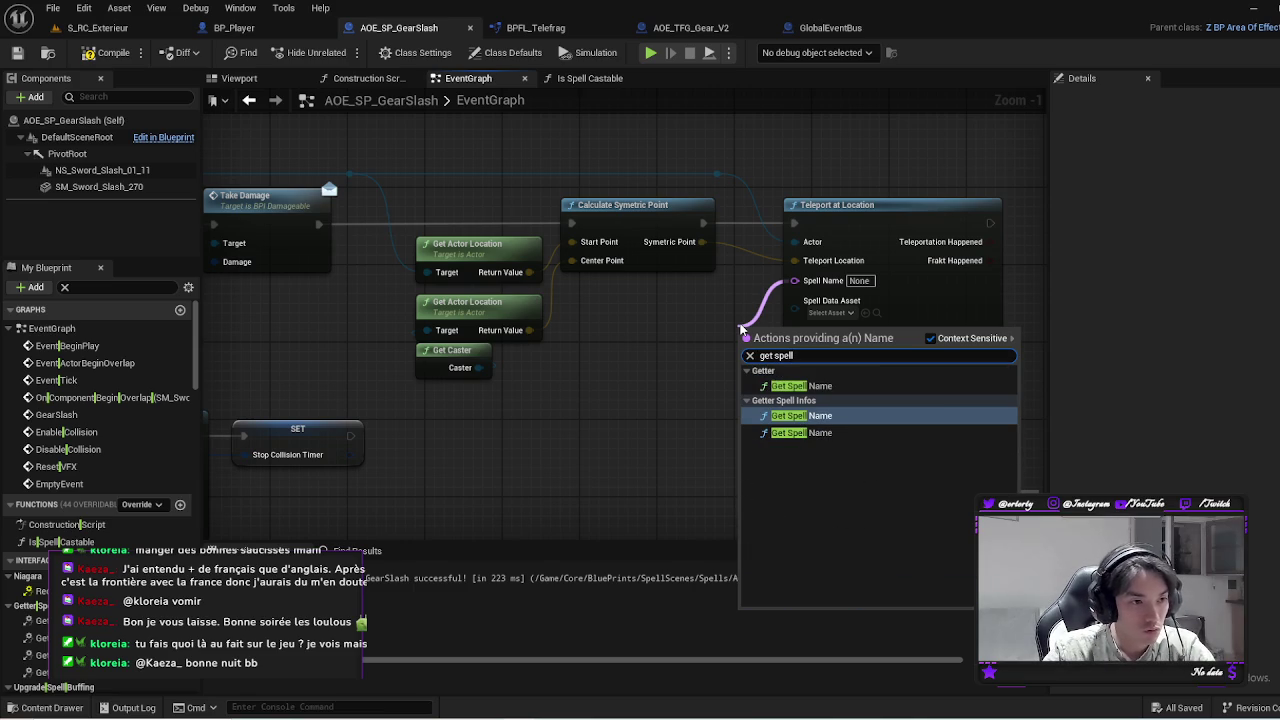
{"action": "left_click", "coordinate": [800, 385]}
{"action": "left_click_drag", "start_coordinate": [760, 337], "coordinate": [683, 294]}
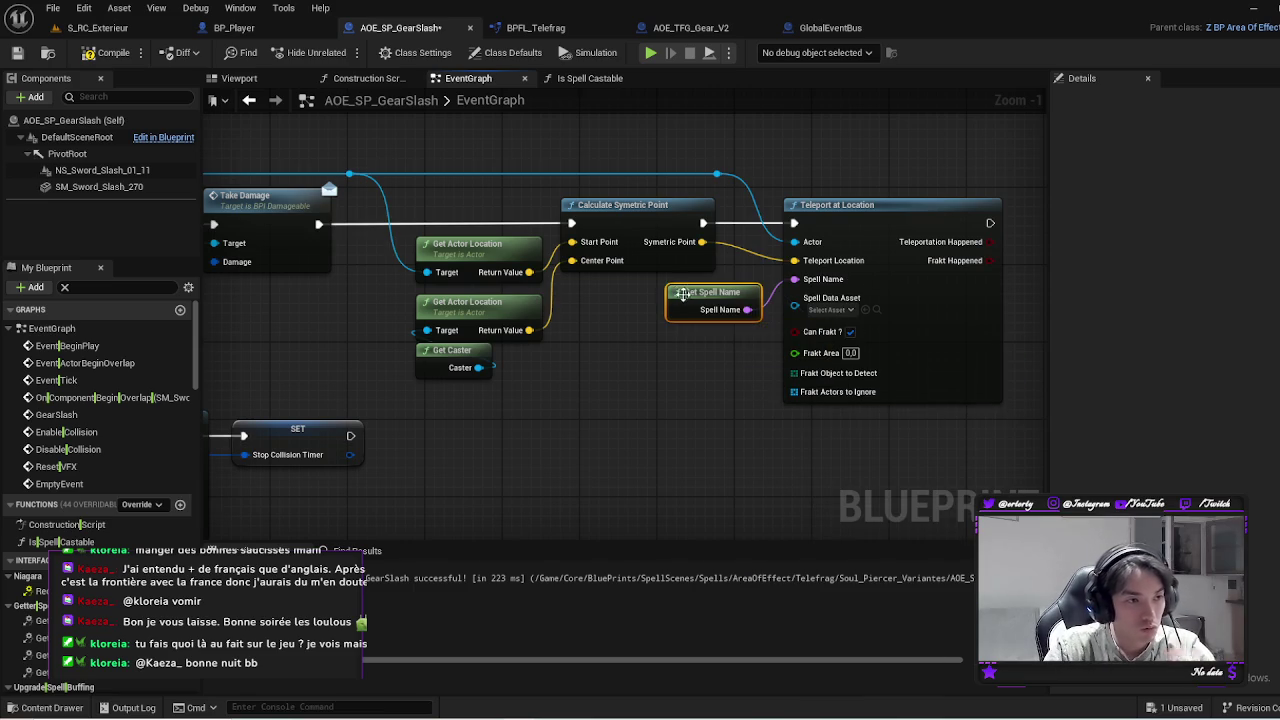
{"action": "double_click", "coordinate": [690, 293]}
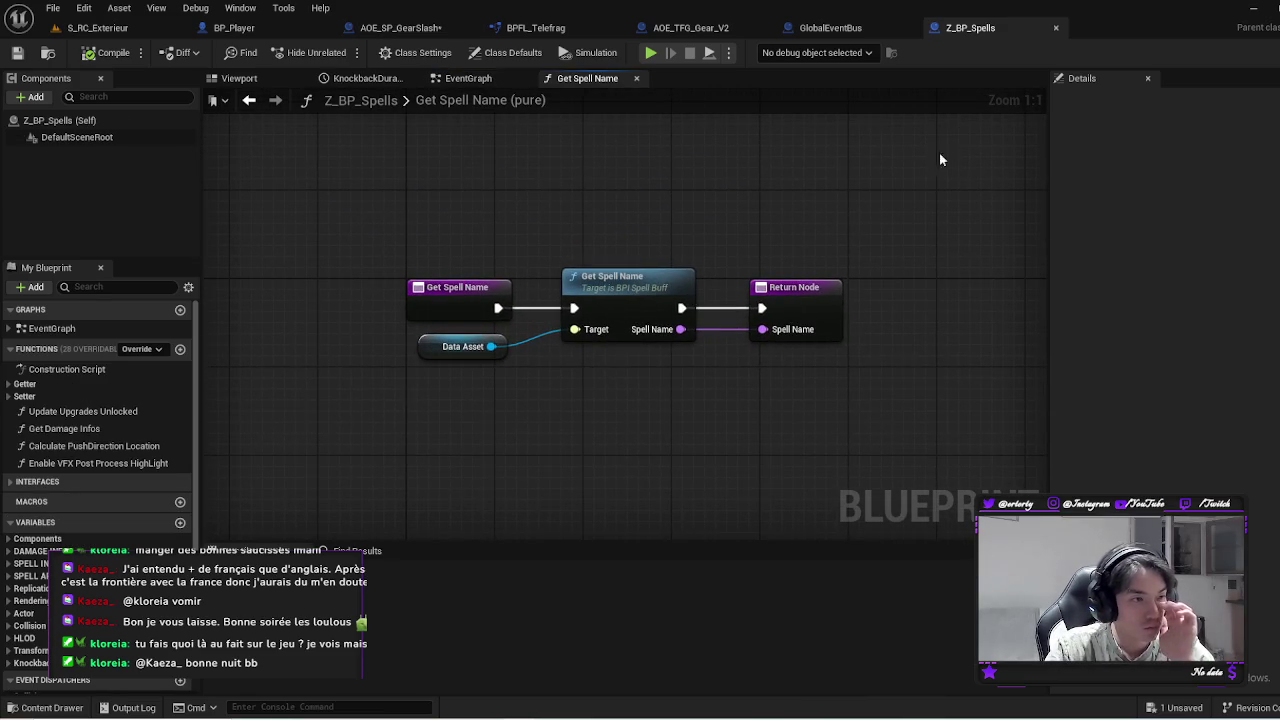
{"action": "left_click", "coordinate": [1056, 28]}
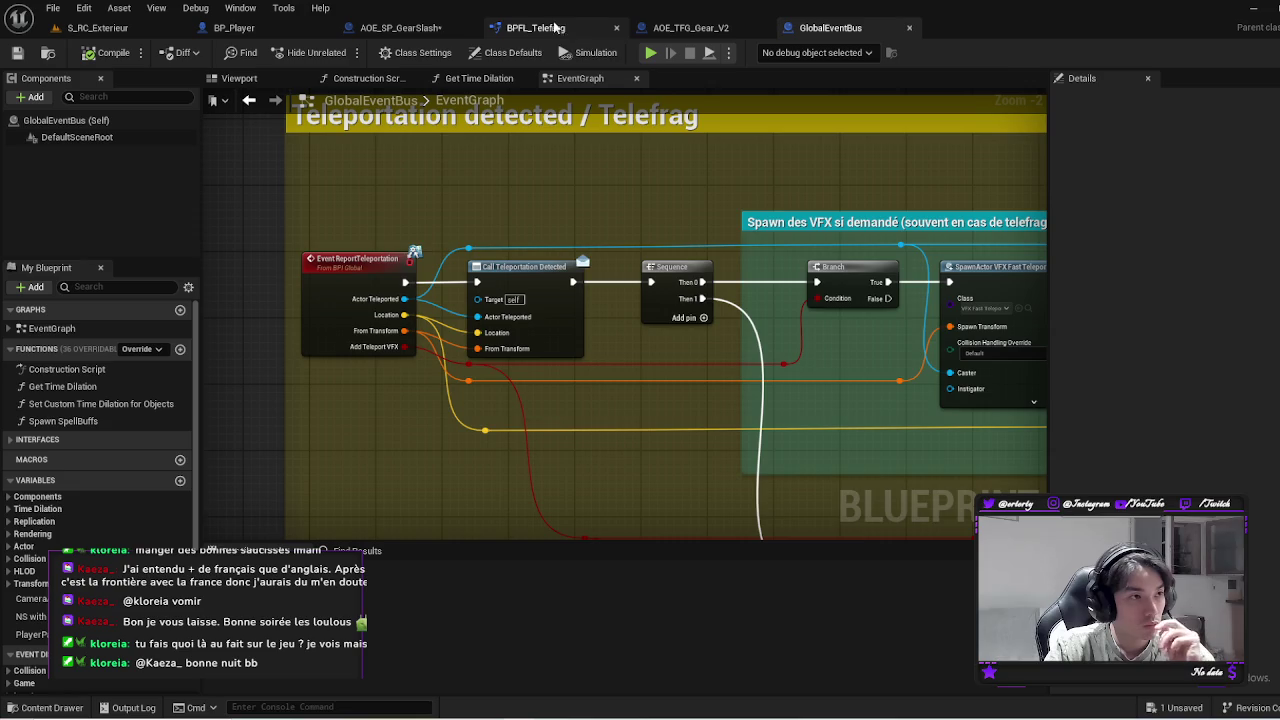
{"action": "left_click", "coordinate": [400, 28]}
{"action": "left_click_drag", "start_coordinate": [588, 272], "coordinate": [576, 275]}
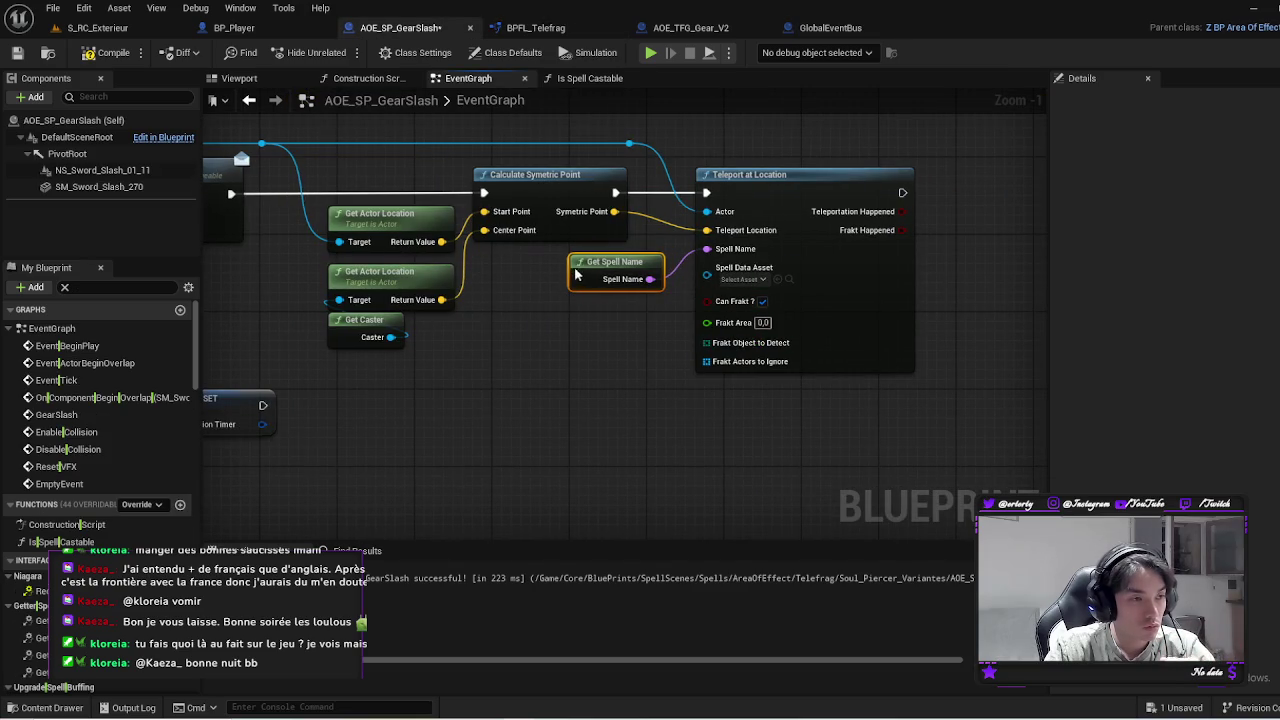
Feed the Spell Data Asset input from a new Get Data Asset node
{"action": "left_click_drag", "start_coordinate": [699, 280], "coordinate": [668, 300]}
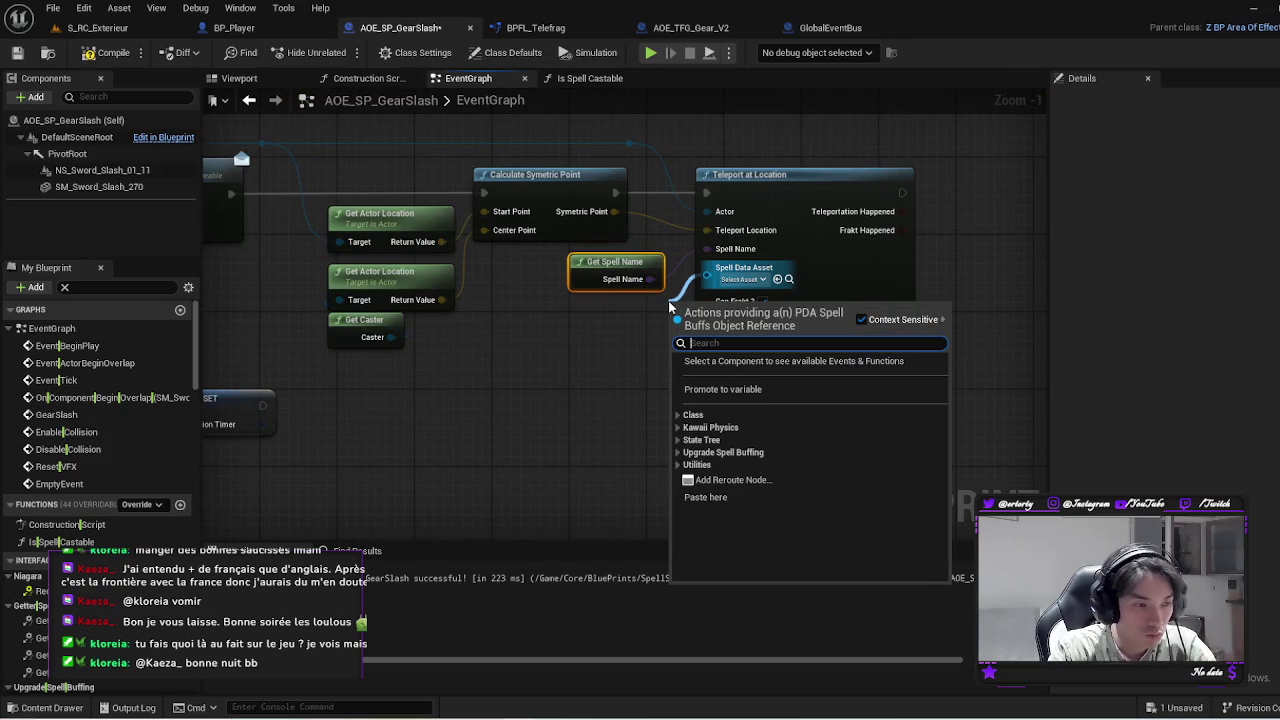
{"action": "type", "text": "get da"}
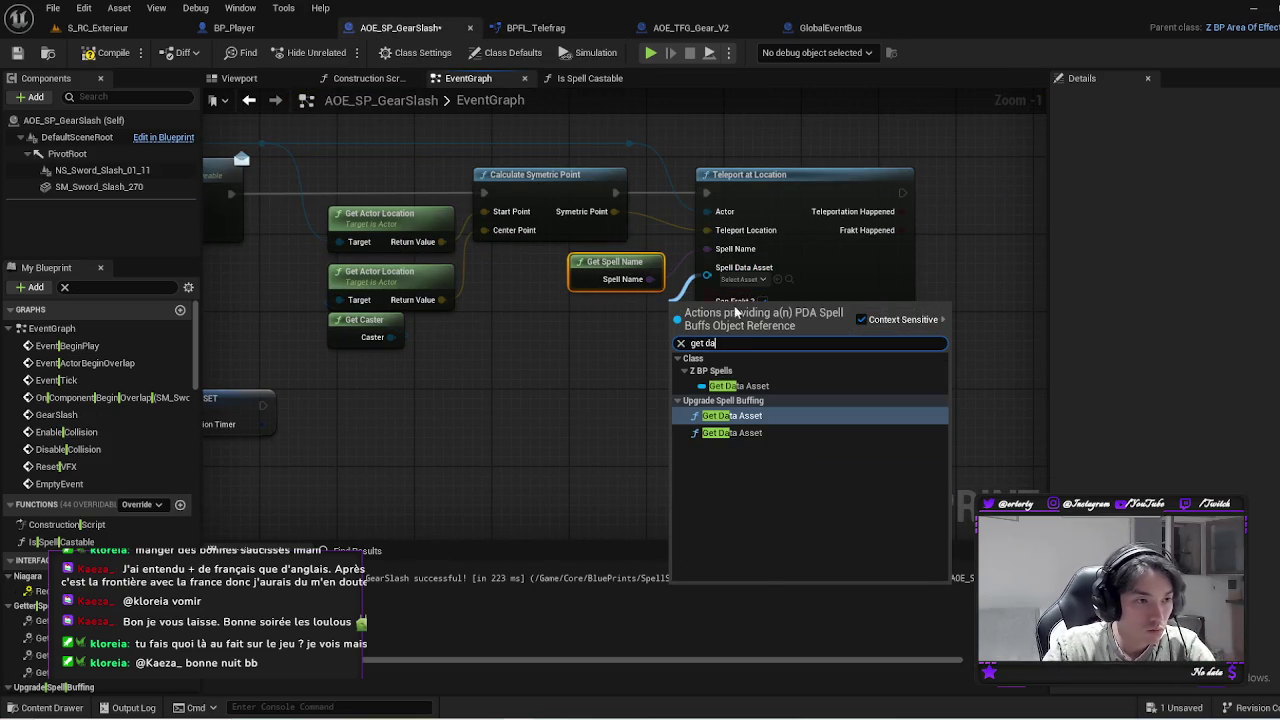
{"action": "left_click", "coordinate": [770, 384]}
{"action": "left_click_drag", "start_coordinate": [663, 320], "coordinate": [589, 318]}
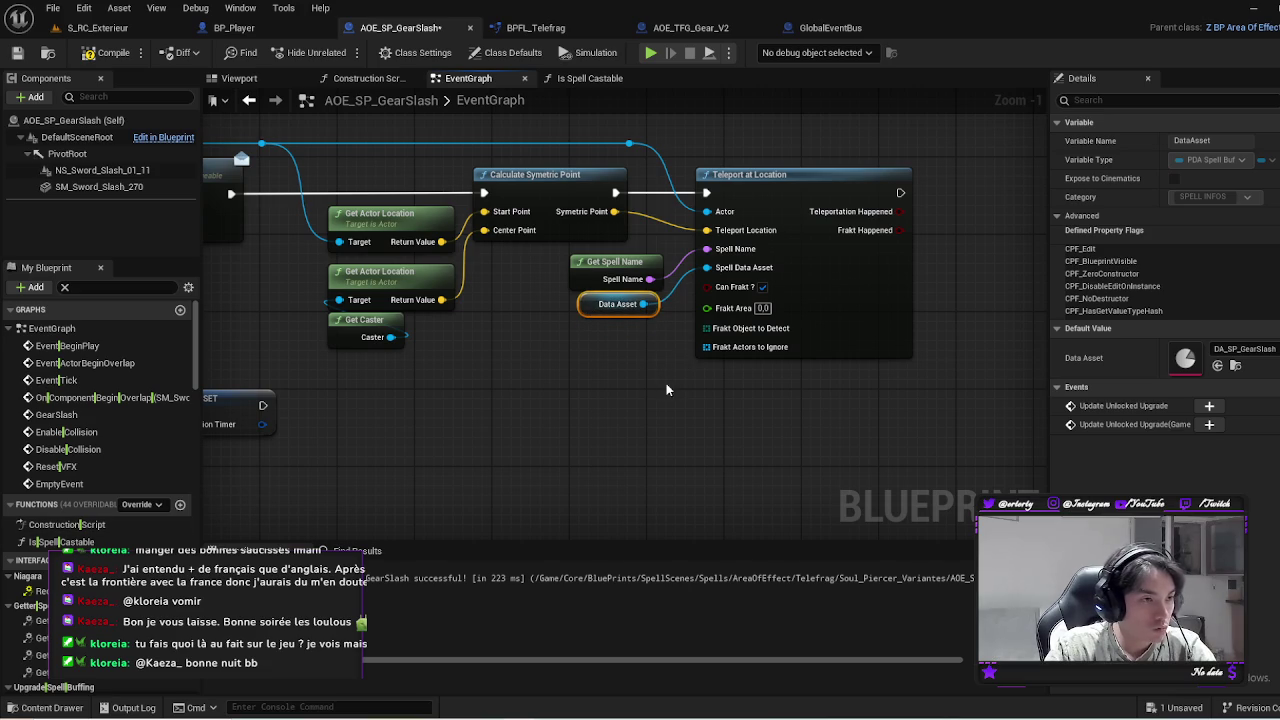
Filter variables for 'Area' and wire an AreaRadius getter into Frakt Area
{"action": "left_click", "coordinate": [103, 288]}
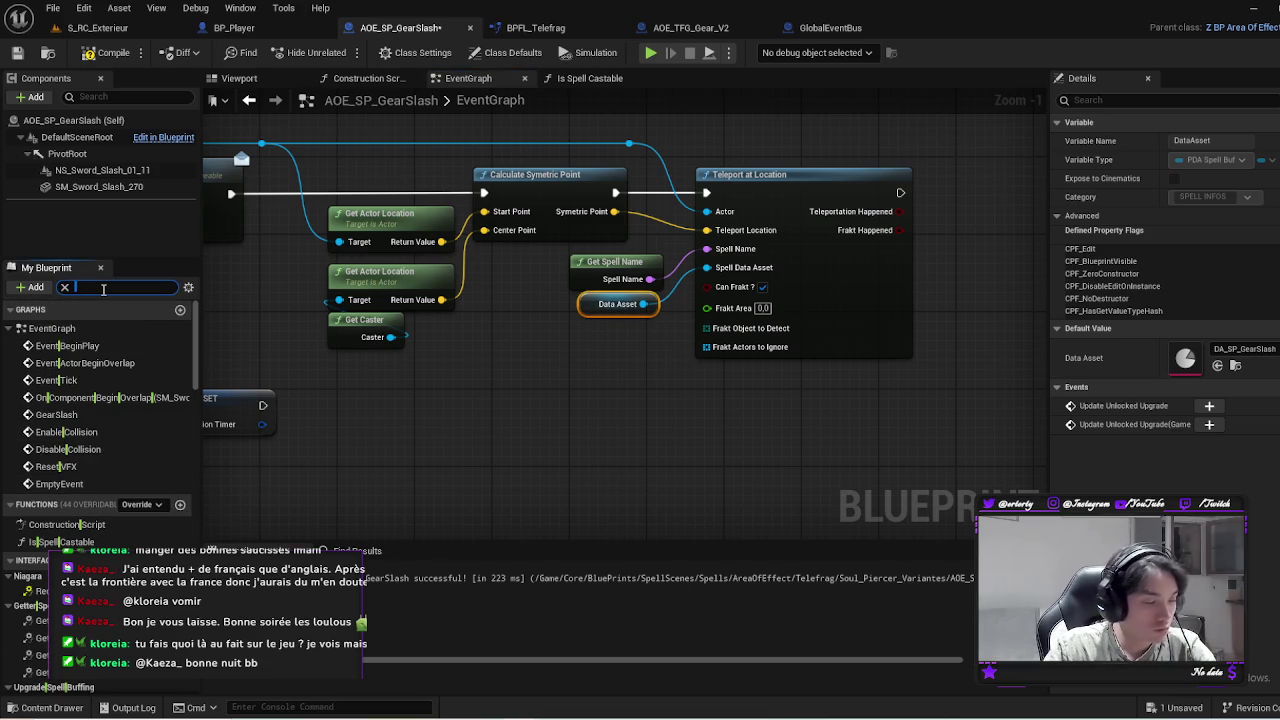
{"action": "type", "text": "Area"}
{"action": "left_click", "coordinate": [60, 404]}
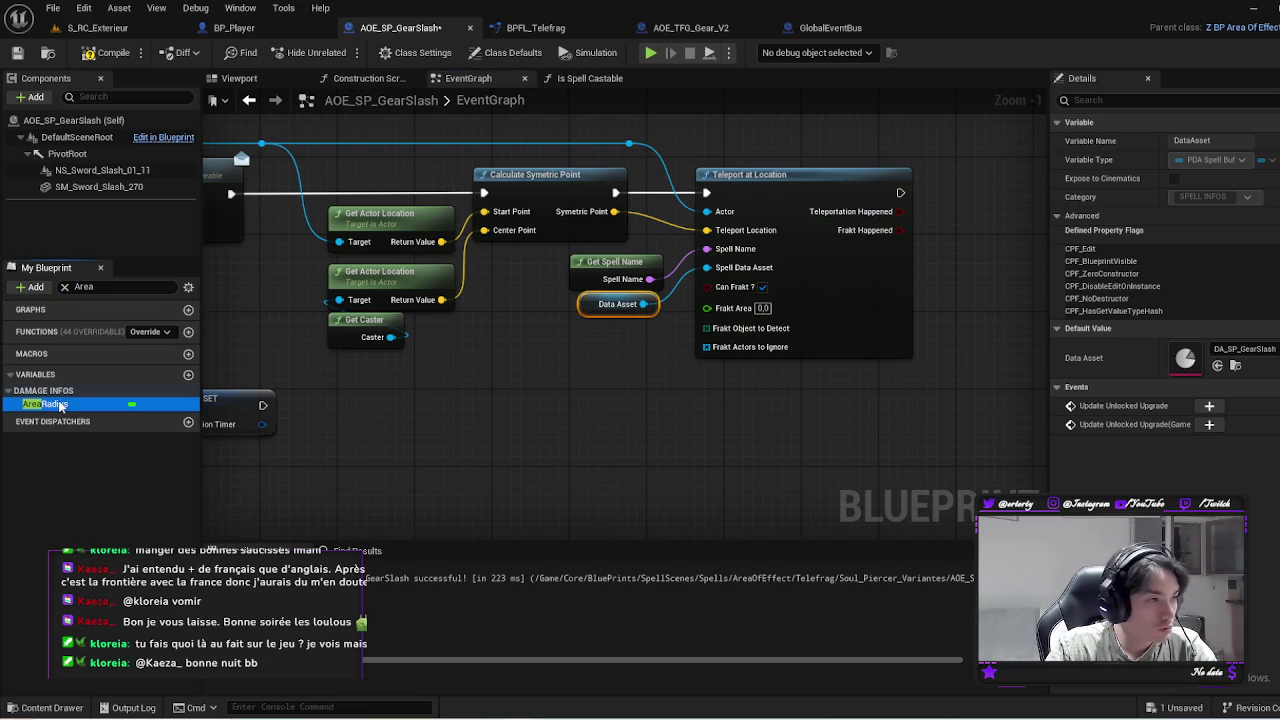
{"action": "left_click", "coordinate": [45, 405]}
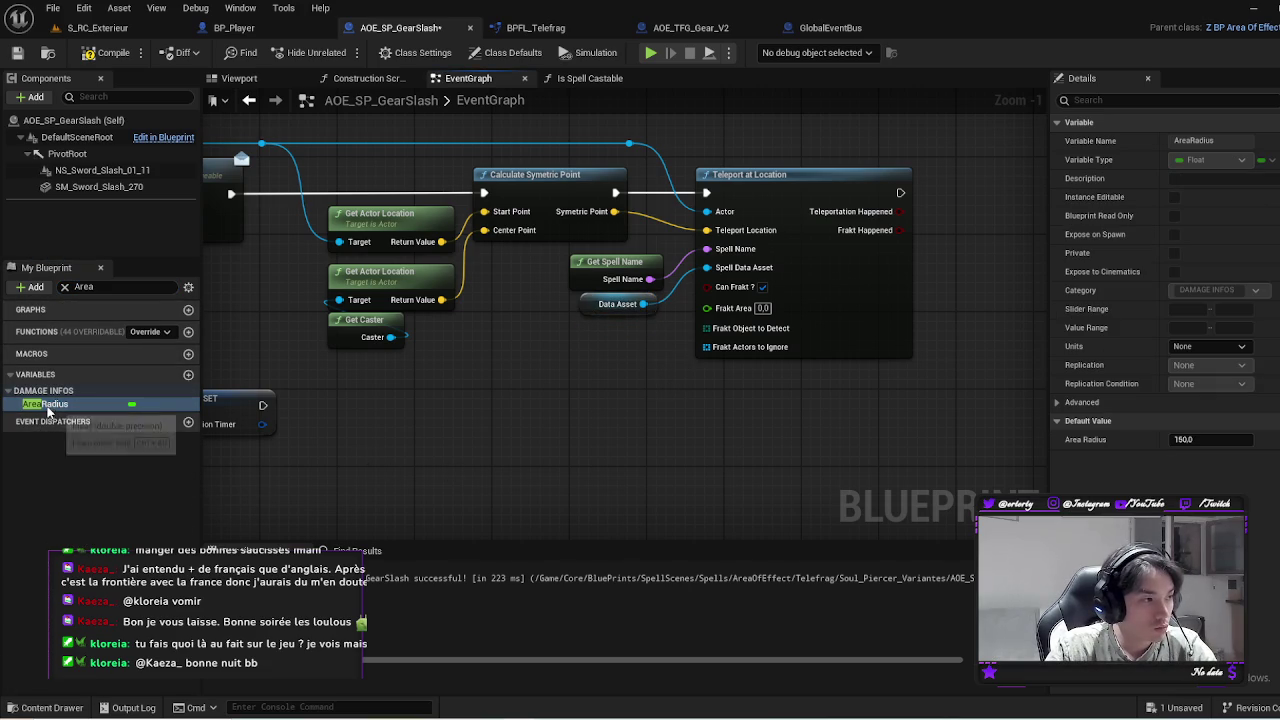
{"action": "mouse_move", "coordinate": [47, 410]}
{"action": "left_mouse_down"}
{"action": "mouse_move", "coordinate": [597, 343]}
{"action": "mouse_move", "coordinate": [686, 357]}
{"action": "mouse_move", "coordinate": [705, 310]}
{"action": "left_mouse_up"}
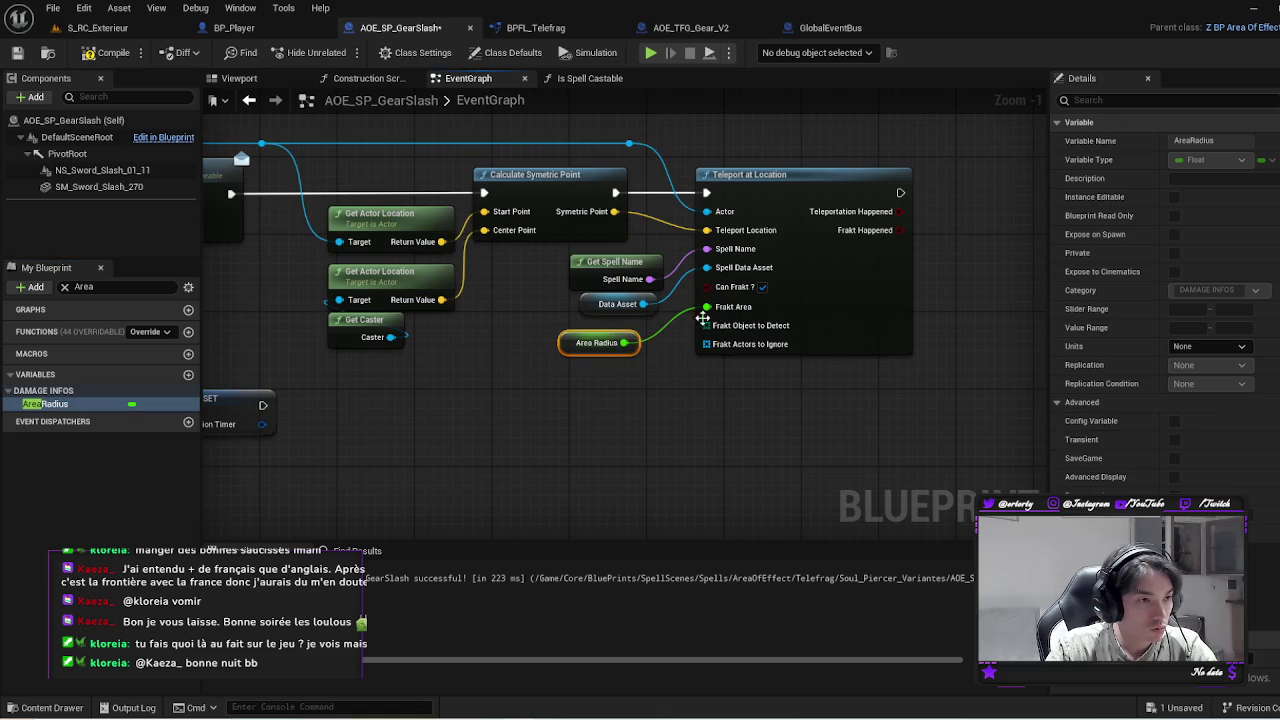
{"action": "left_click_drag", "start_coordinate": [575, 350], "coordinate": [604, 340]}
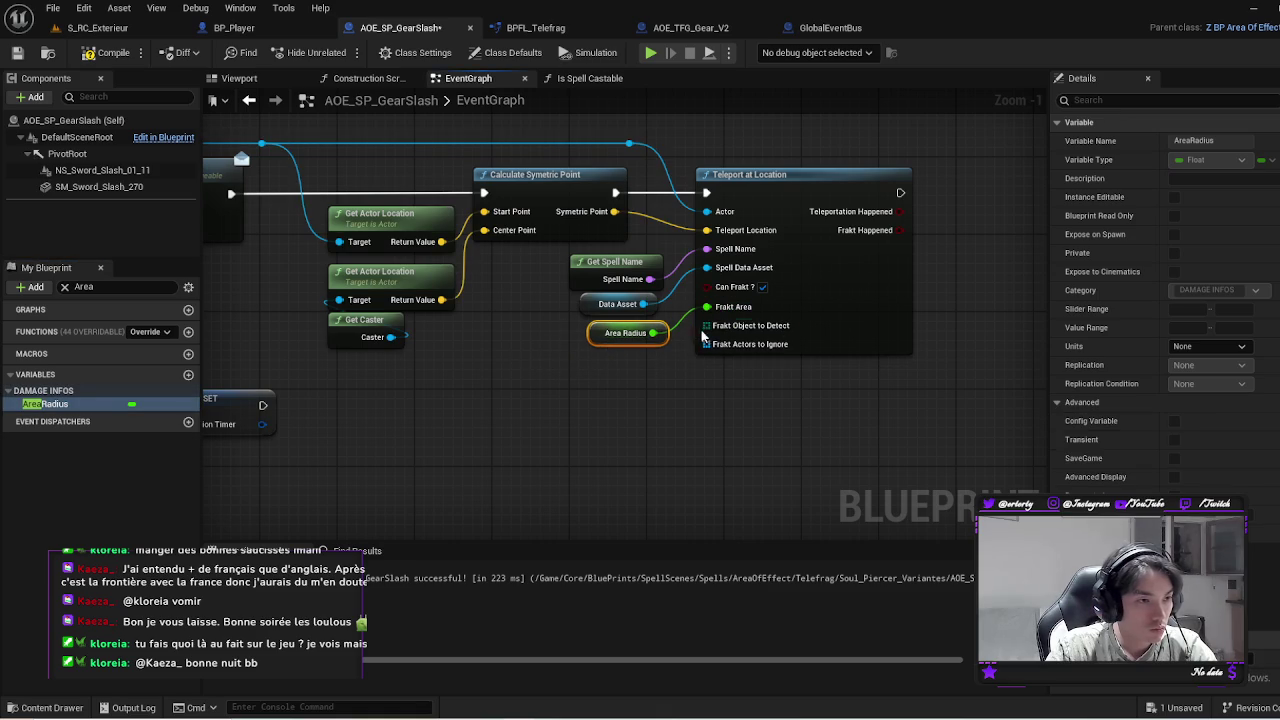
Add an Actors to Detect getter feeding Frakt Object to Detect
{"action": "left_click_drag", "start_coordinate": [706, 326], "coordinate": [668, 365]}
{"action": "type", "text": "get"}
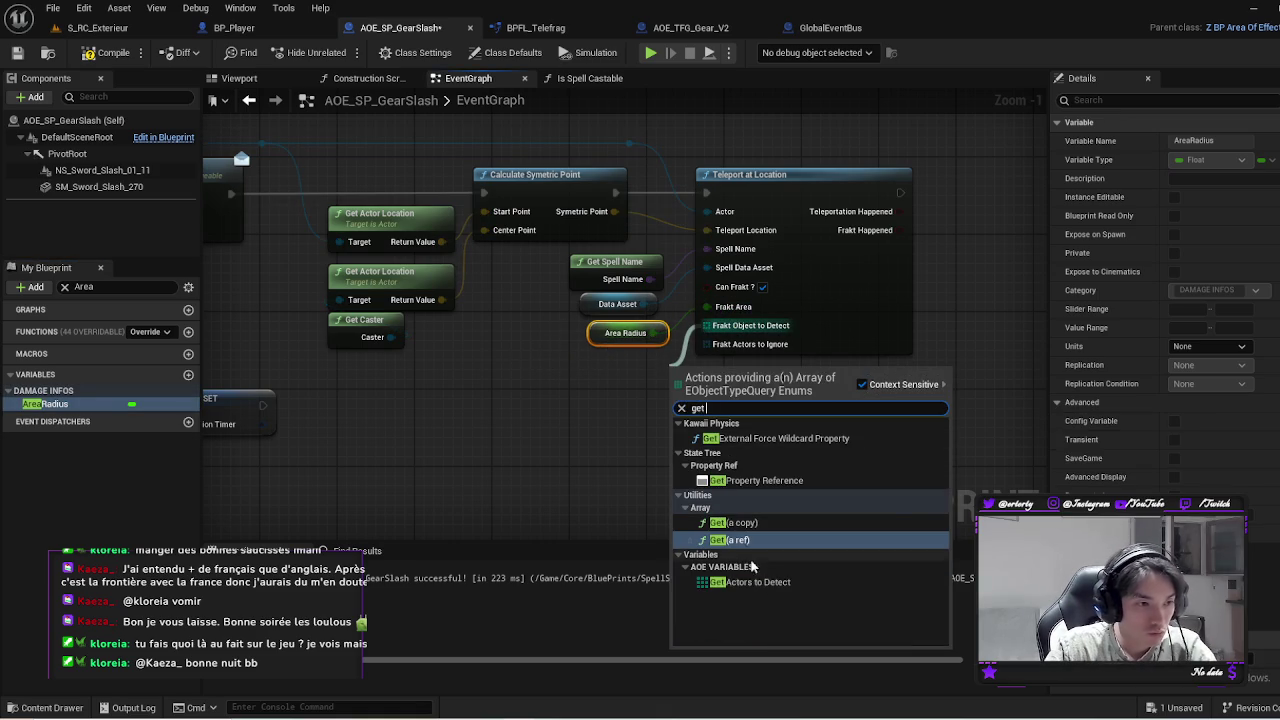
{"action": "left_click", "coordinate": [750, 581]}
{"action": "left_click_drag", "start_coordinate": [685, 370], "coordinate": [623, 363]}
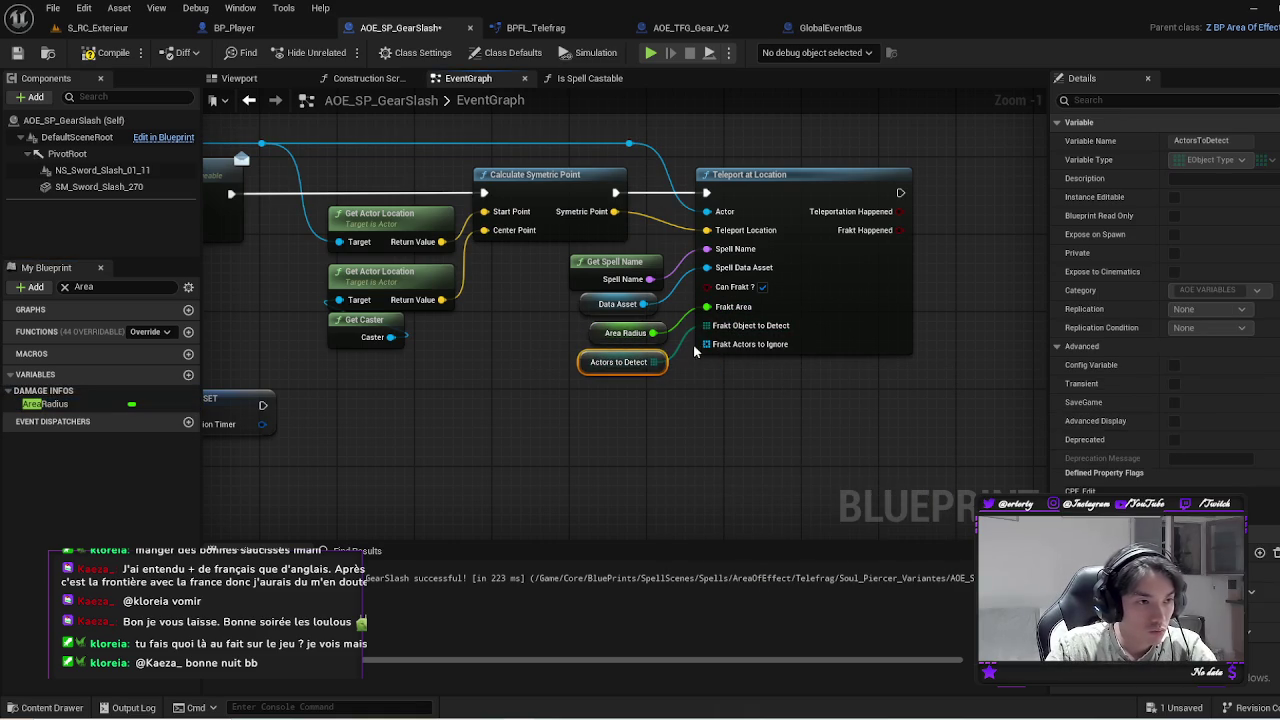
Feed Frakt Actors to Ignore from a Make Array holding the actor reference, with a second slot
{"action": "left_click_drag", "start_coordinate": [704, 344], "coordinate": [675, 398]}
{"action": "type", "text": "get ac"}
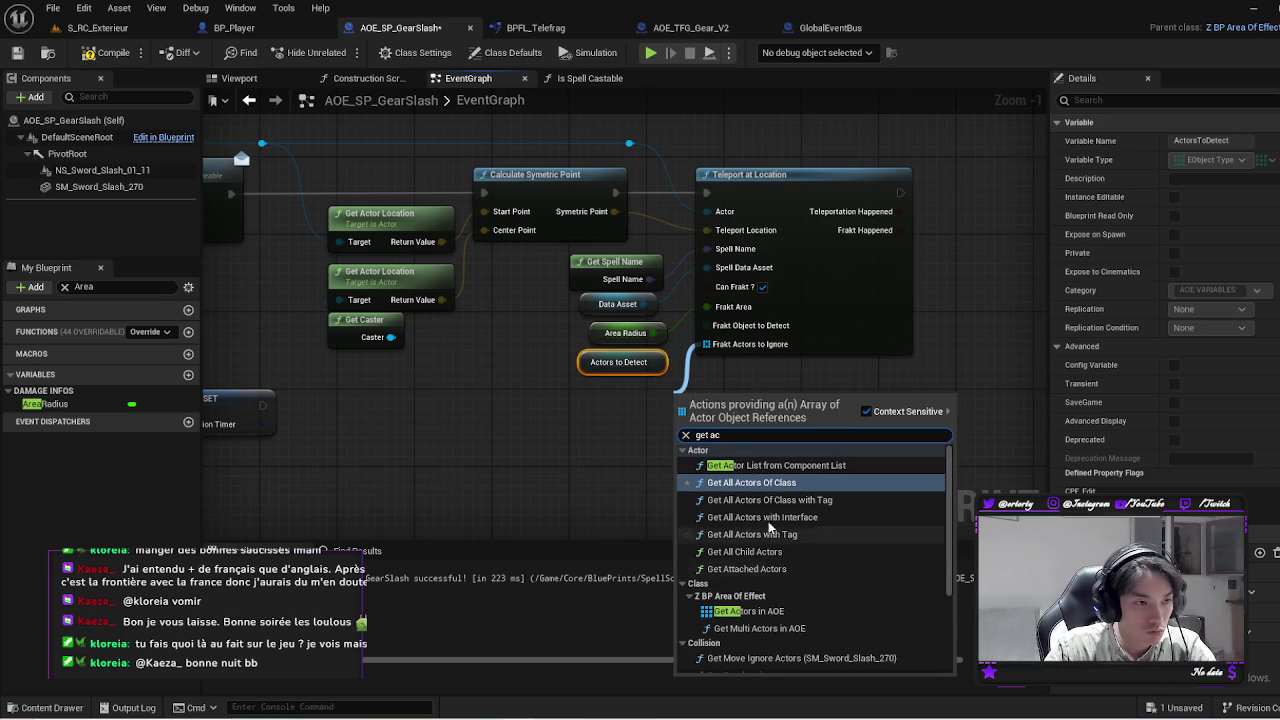
{"action": "left_click", "coordinate": [608, 417]}
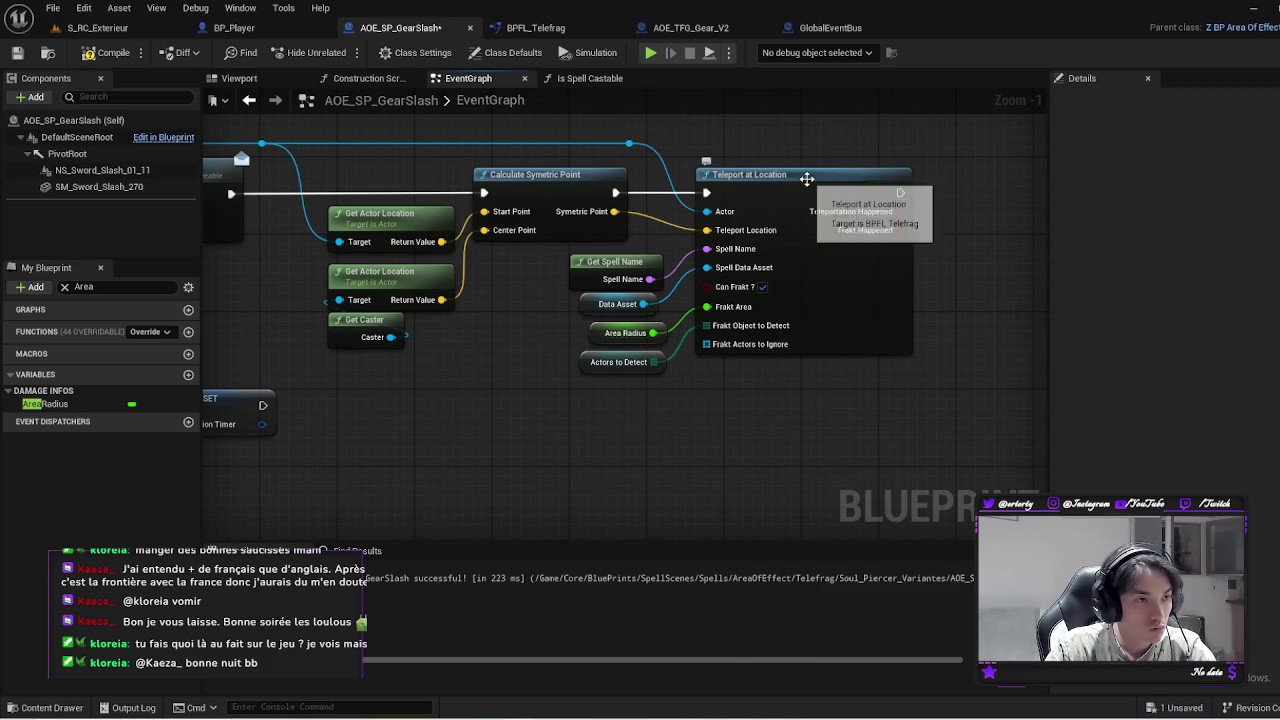
{"action": "left_click_drag", "start_coordinate": [806, 178], "coordinate": [900, 176]}
{"action": "left_click_drag", "start_coordinate": [792, 344], "coordinate": [779, 368]}
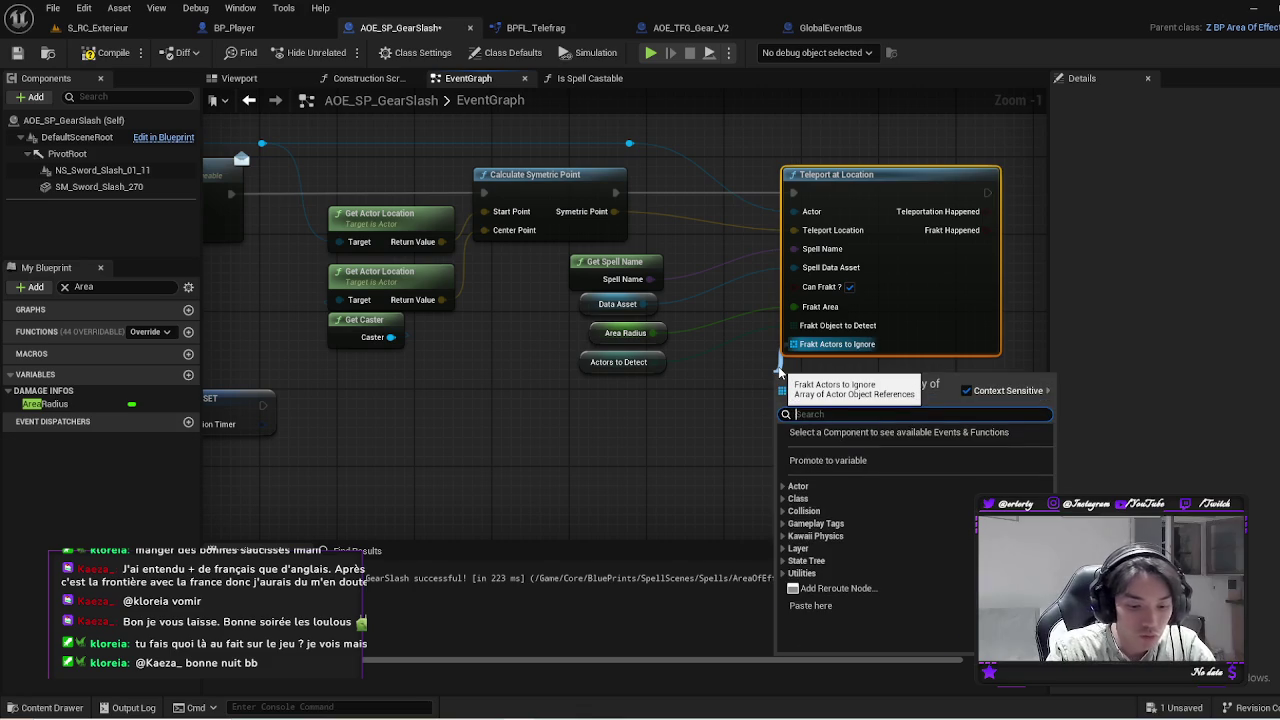
{"action": "type", "text": "make array"}
{"action": "key", "text": "Return"}
{"action": "mouse_move", "coordinate": [628, 141]}
{"action": "left_mouse_down"}
{"action": "mouse_move", "coordinate": [757, 390]}
{"action": "mouse_move", "coordinate": [720, 400]}
{"action": "left_mouse_up"}
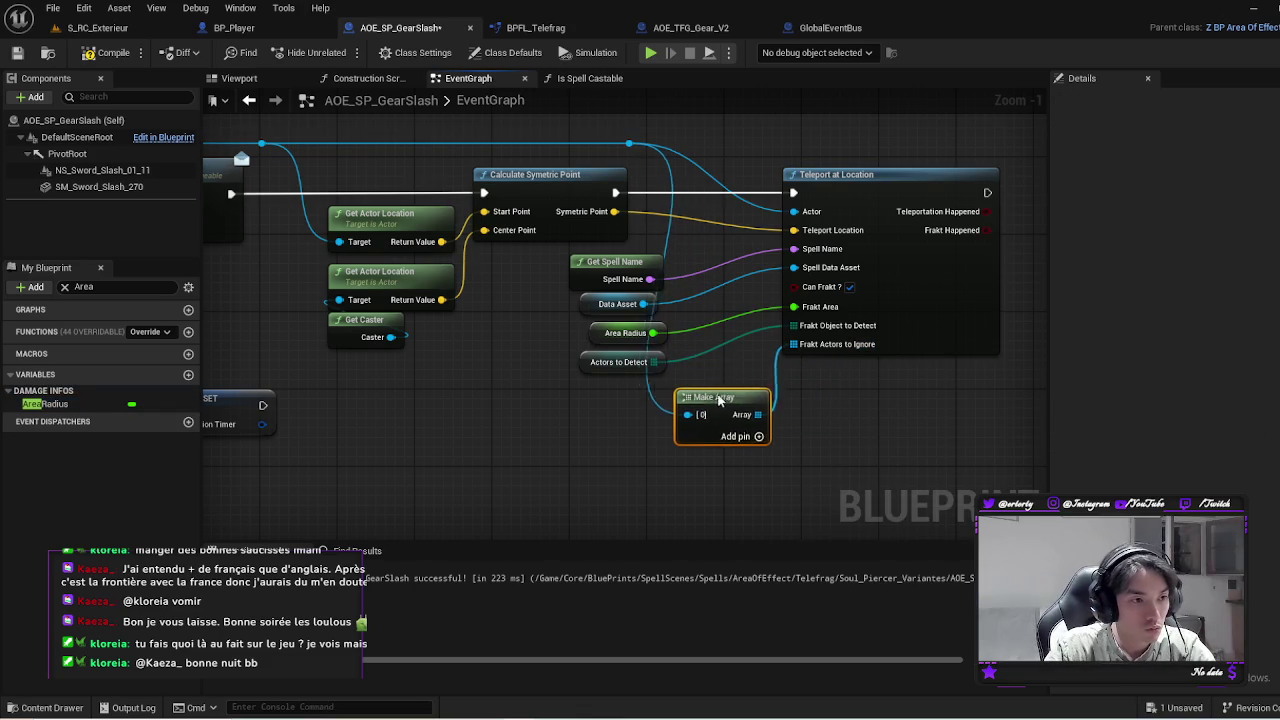
{"action": "left_click", "coordinate": [758, 436]}
Duplicate the Get Caster node and wire it into Make Array's [1] slot
{"action": "left_click", "coordinate": [415, 315]}
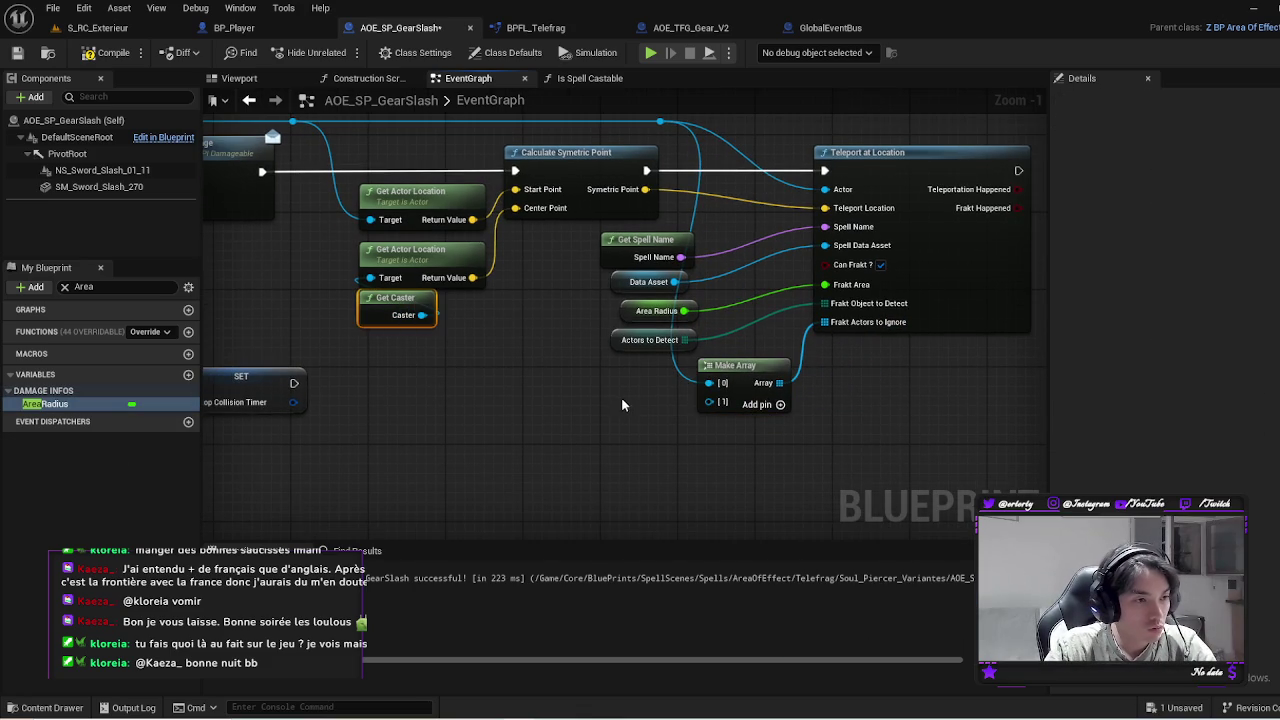
{"action": "key", "text": "ctrl+c"}
{"action": "key", "text": "ctrl+v"}
{"action": "left_click_drag", "start_coordinate": [683, 421], "coordinate": [797, 373]}
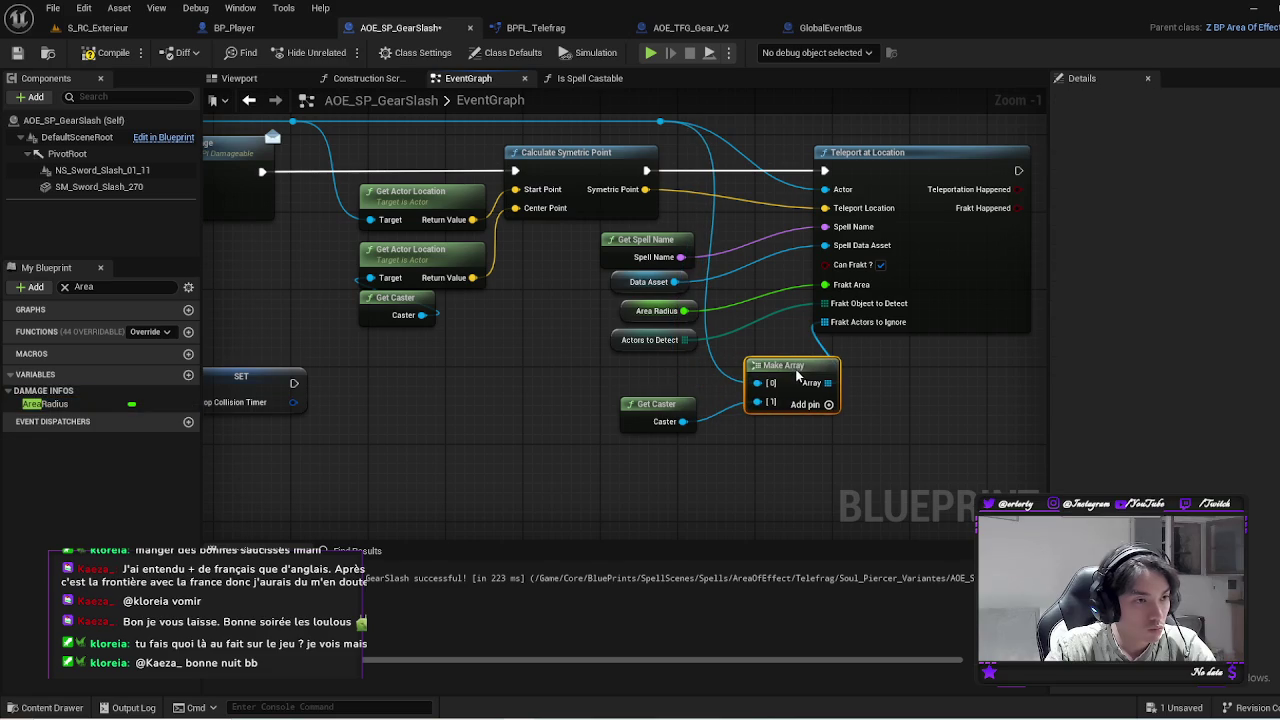
Tidy the teleport nodes, adding a raised reroute point on the actor wire
{"action": "left_click_drag", "start_coordinate": [648, 410], "coordinate": [462, 440]}
{"action": "left_click_drag", "start_coordinate": [640, 186], "coordinate": [686, 186]}
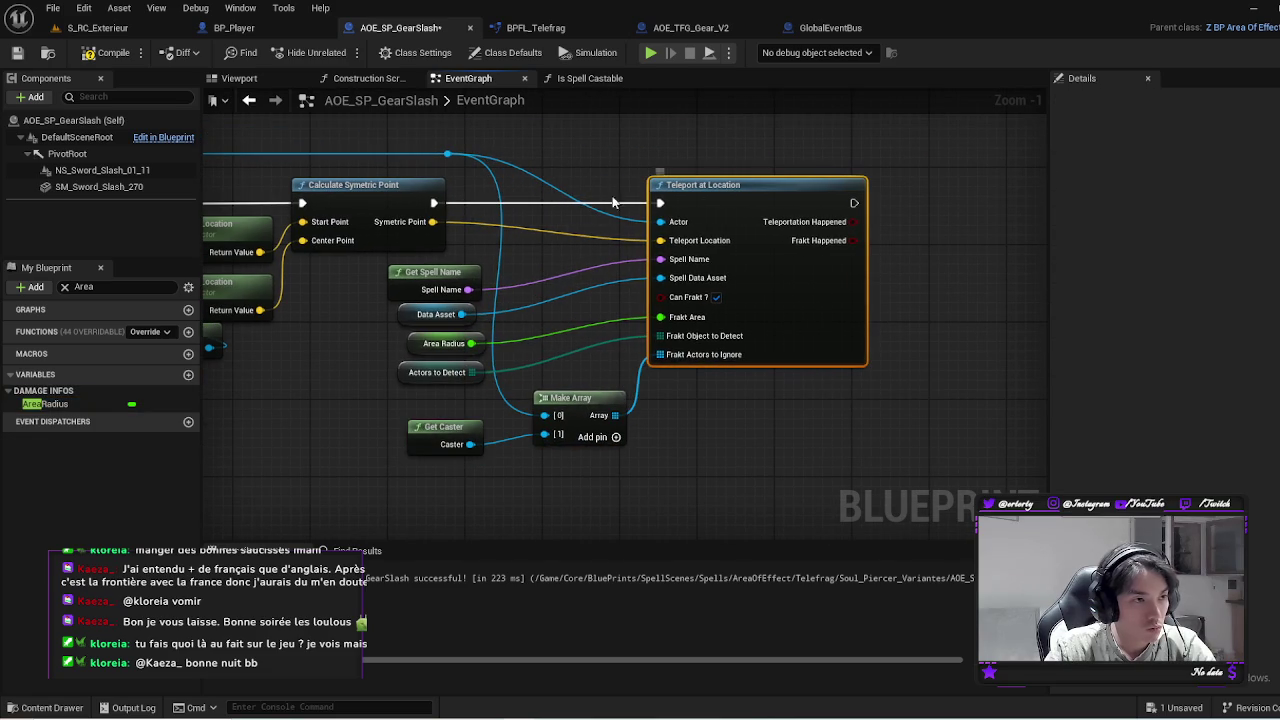
{"action": "double_click", "coordinate": [588, 204]}
{"action": "left_click_drag", "start_coordinate": [593, 206], "coordinate": [598, 163]}
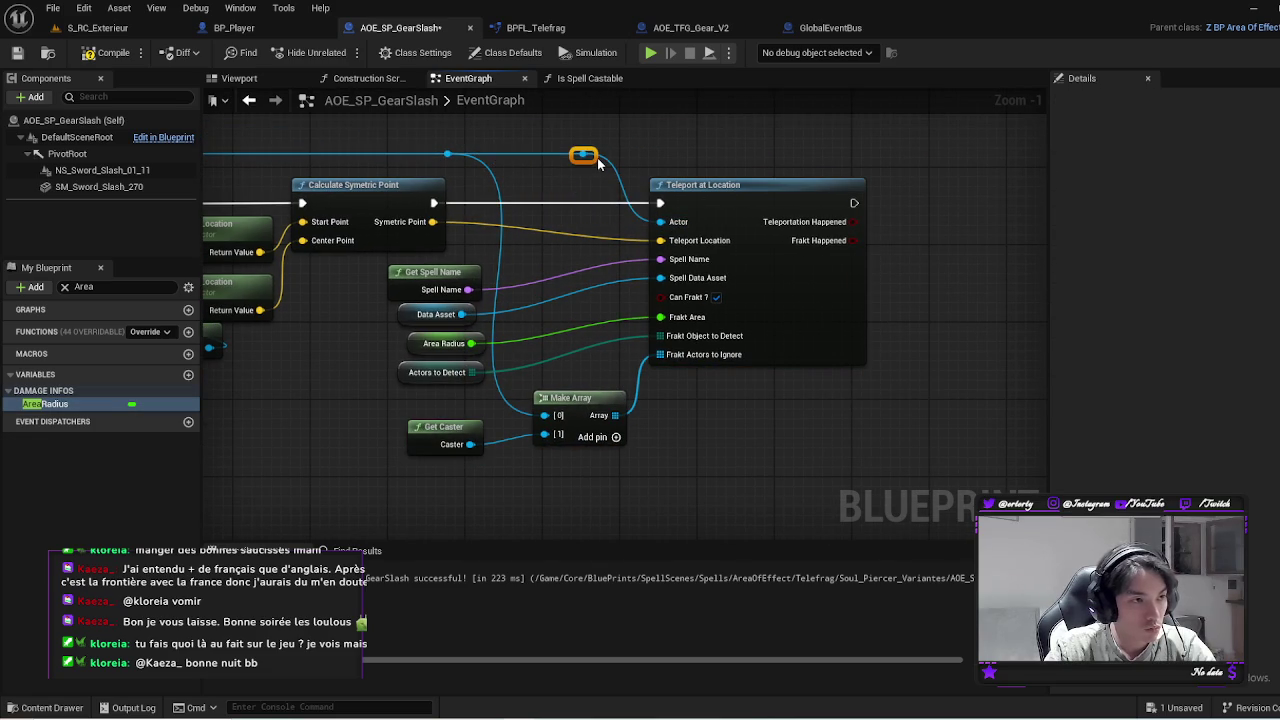
{"action": "right_click", "coordinate": [673, 148]}
{"action": "left_click", "coordinate": [682, 130]}
{"action": "left_click", "coordinate": [690, 120]}
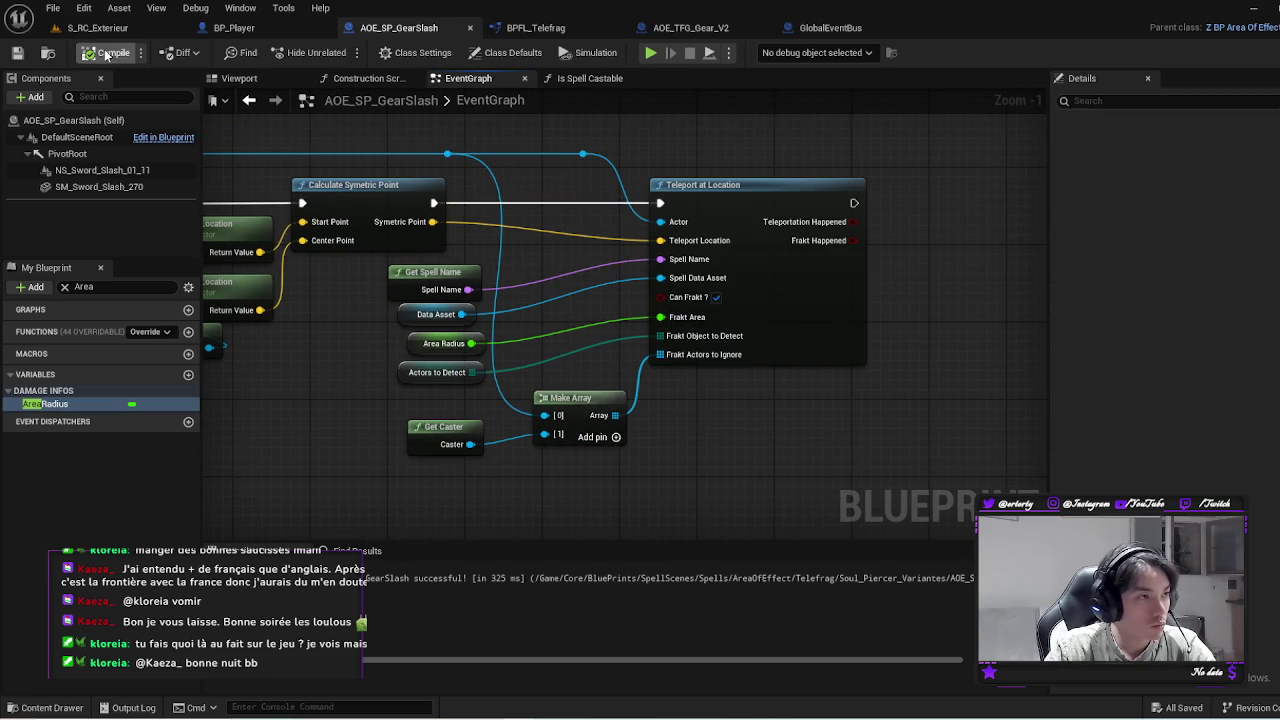
{"action": "scroll", "coordinate": [617, 428], "scroll_direction": "down", "scroll_amount": 3}
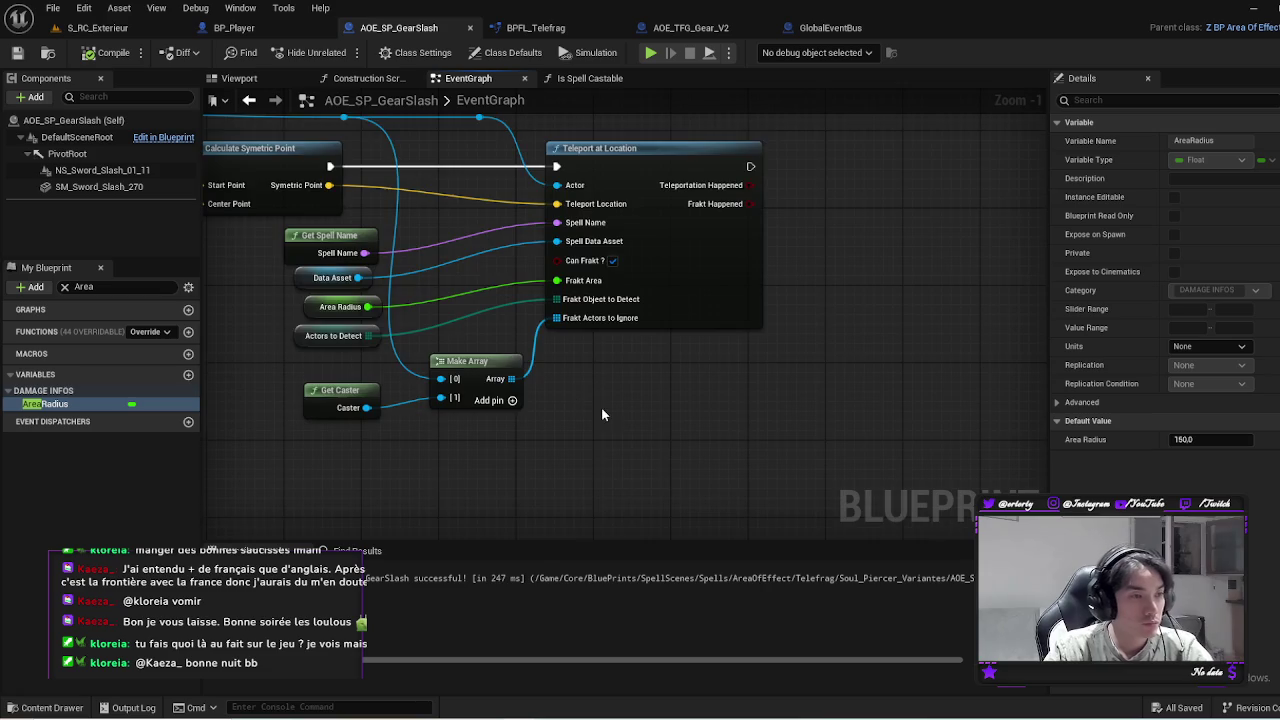
{"action": "scroll", "coordinate": [760, 434], "scroll_direction": "up", "scroll_amount": 2}
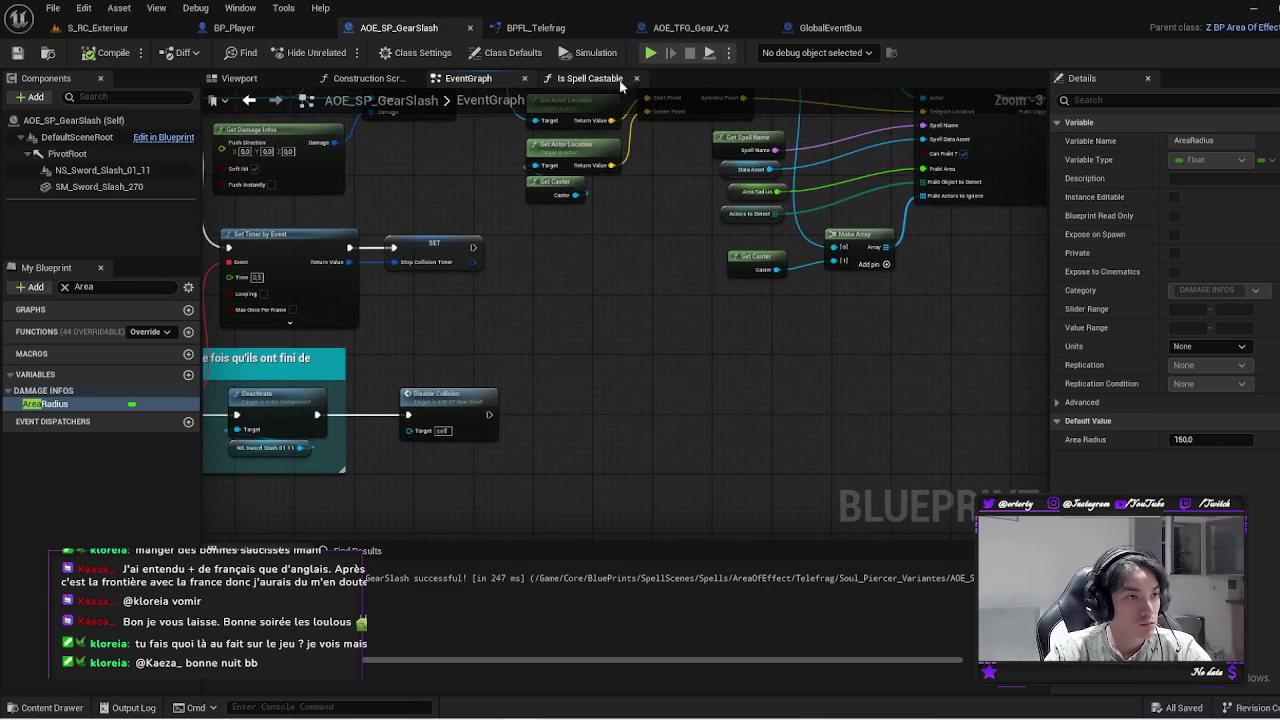
{"action": "left_click", "coordinate": [652, 53]}
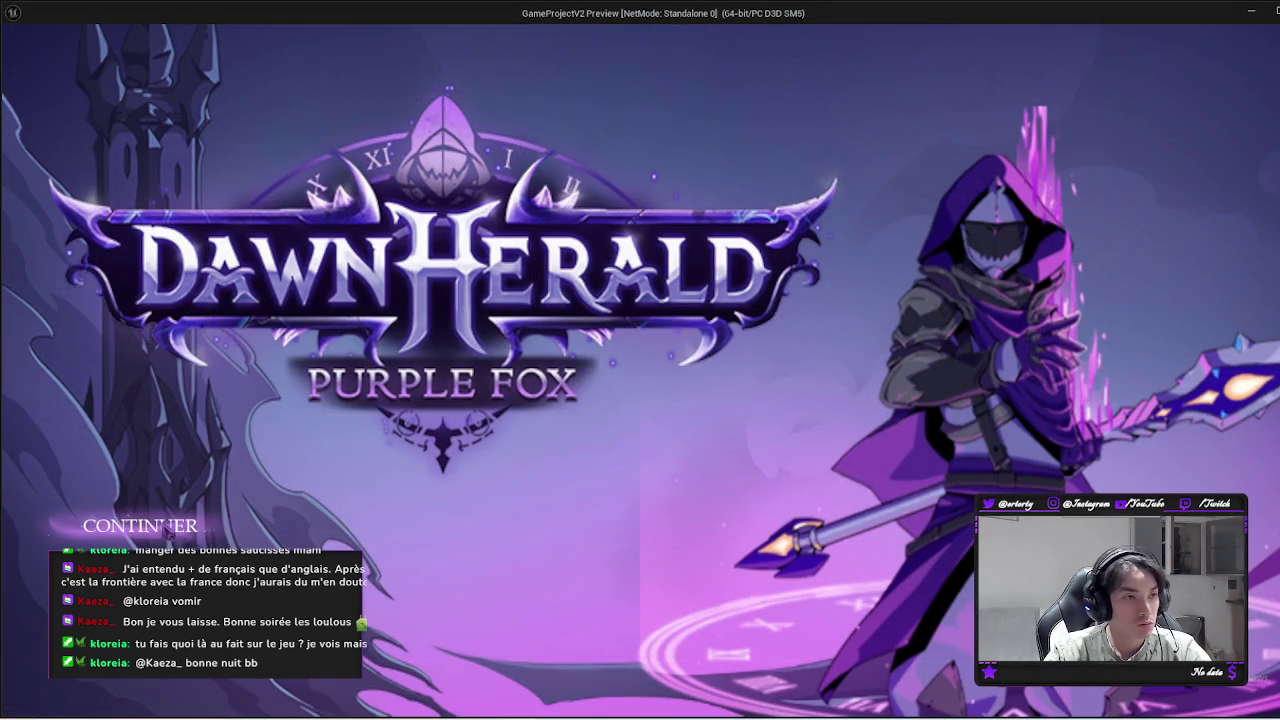
{"action": "left_click", "coordinate": [140, 525]}
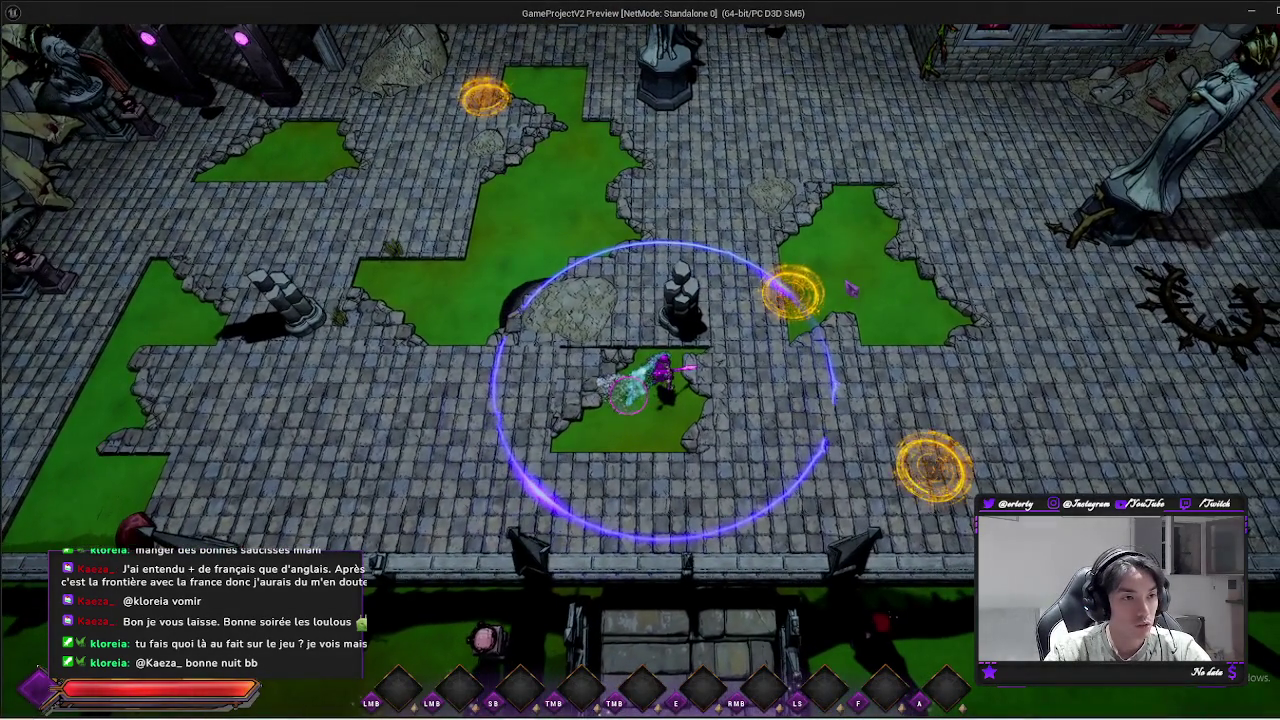
{"action": "key", "text": "a"}
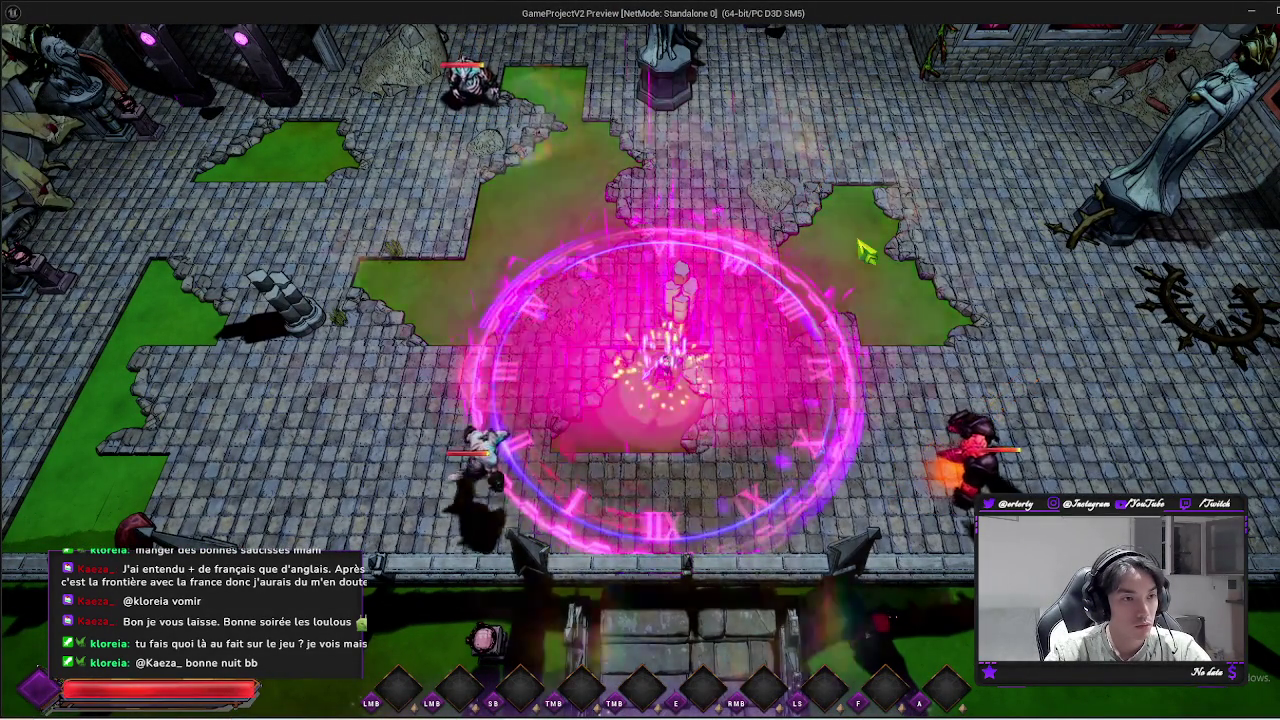
{"action": "key", "text": "Escape"}
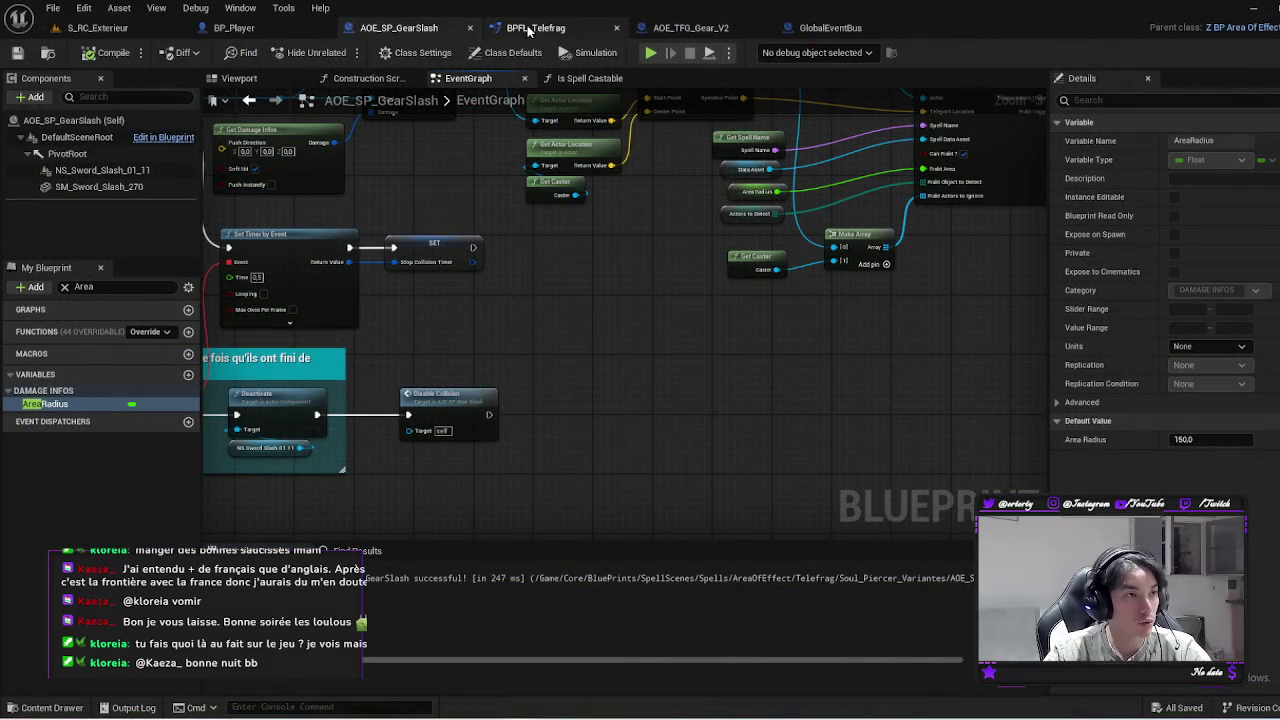
In BP_Player's EventGraph, wire INP_Transfert's Started pin to the Gear Slash Is Spell Castable check
{"action": "left_click", "coordinate": [285, 28]}
{"action": "scroll", "coordinate": [345, 262], "scroll_direction": "up", "scroll_amount": 2}
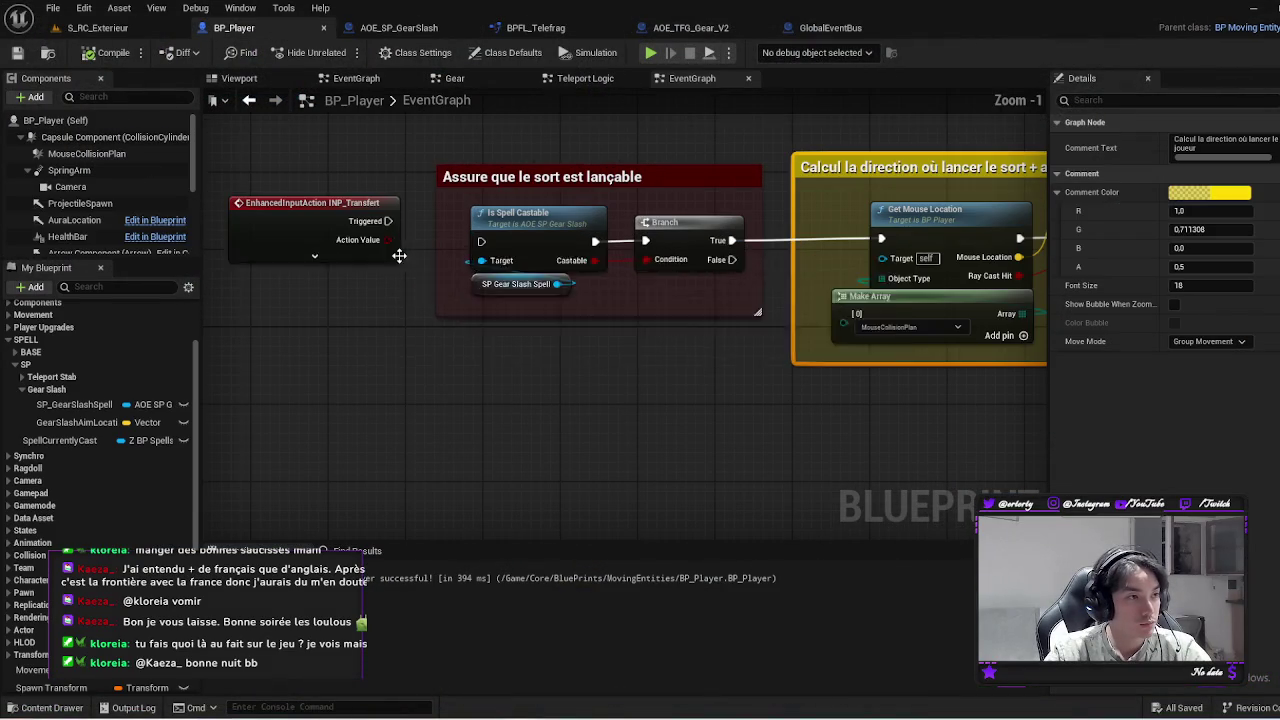
{"action": "left_click", "coordinate": [346, 259]}
{"action": "left_click_drag", "start_coordinate": [388, 239], "coordinate": [481, 241]}
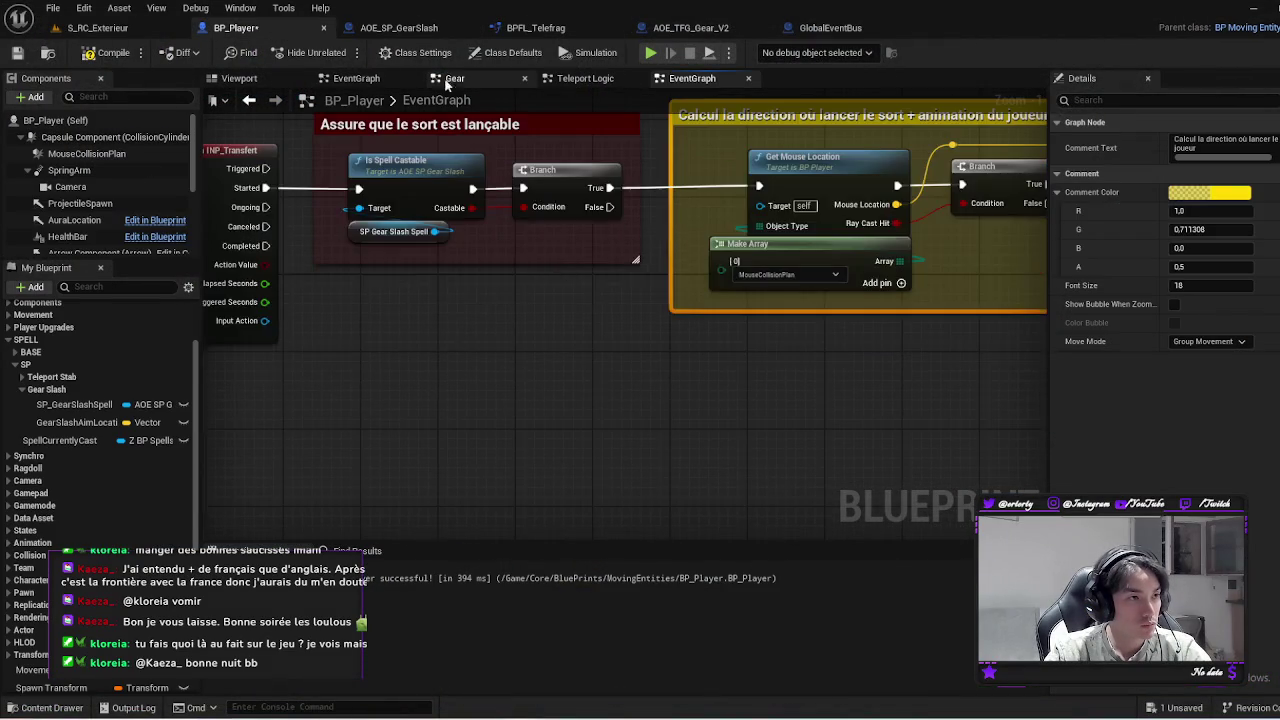
In the Gear graph, remove the Started→Branch link, collapse the pins, and save
{"action": "left_click", "coordinate": [448, 79]}
{"action": "left_click", "coordinate": [542, 199], "text": "alt"}
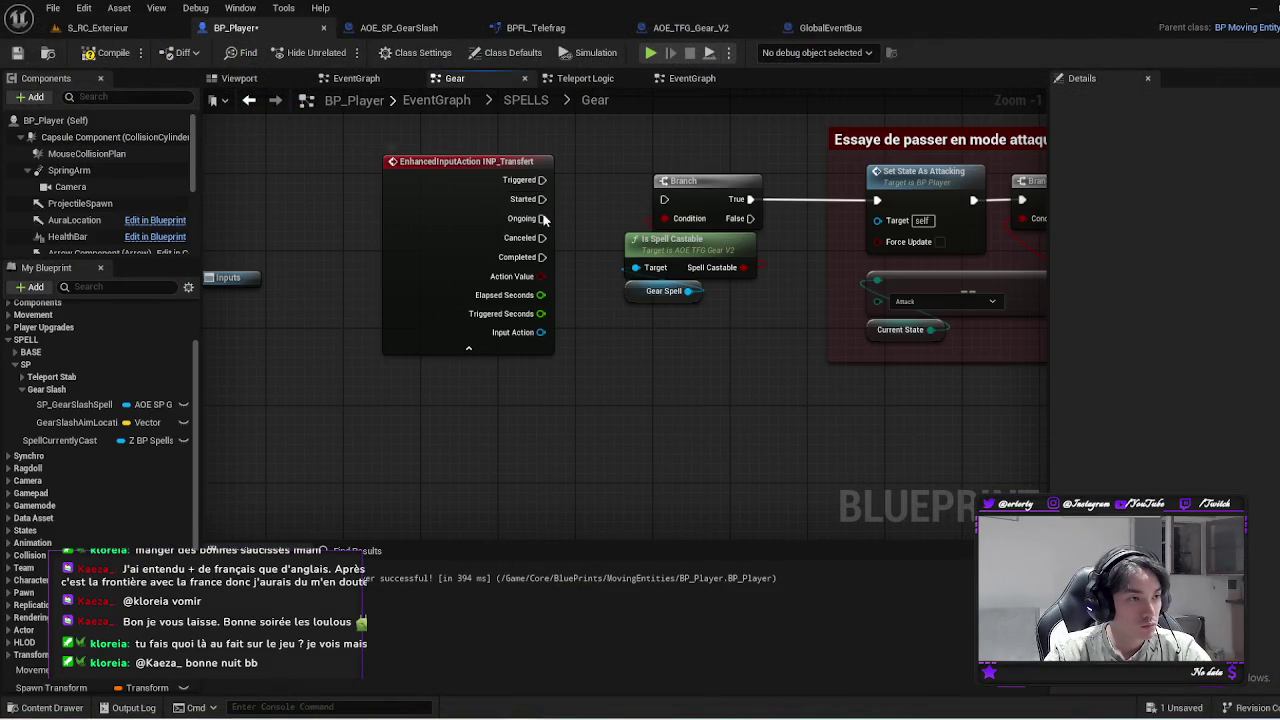
{"action": "left_click", "coordinate": [468, 348]}
{"action": "key", "text": "ctrl+s"}
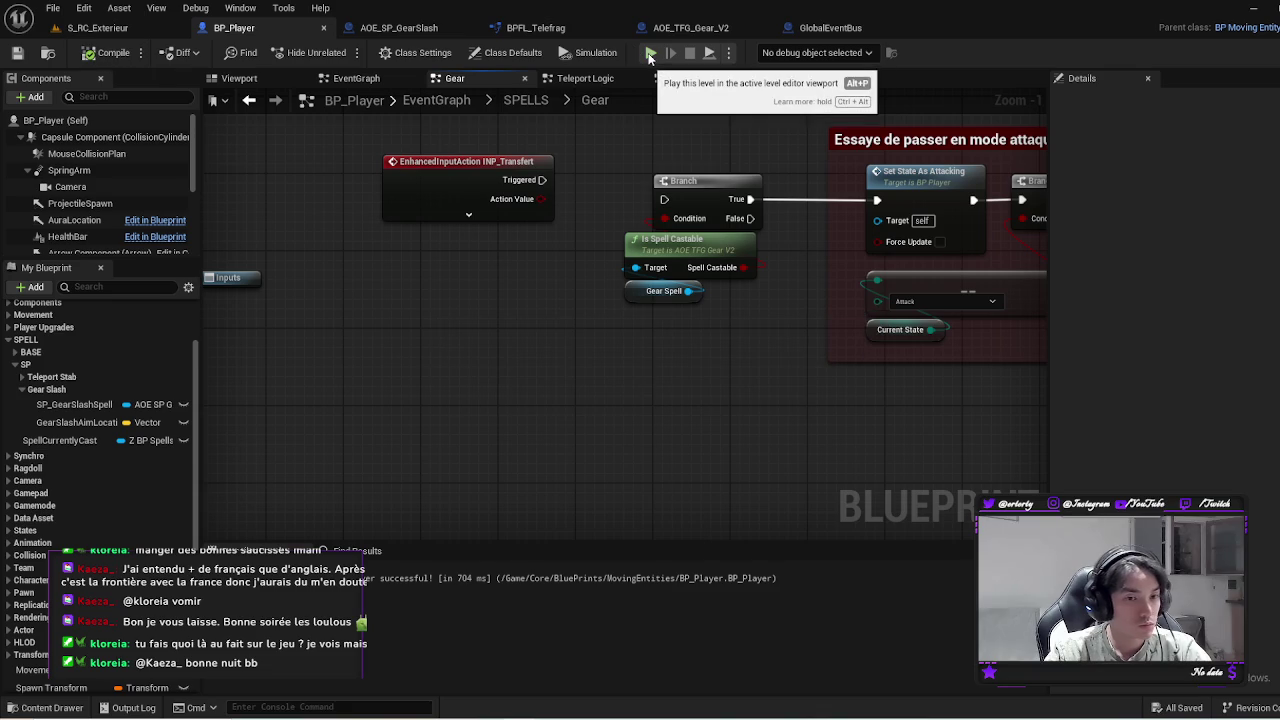
{"action": "left_click", "coordinate": [650, 53]}
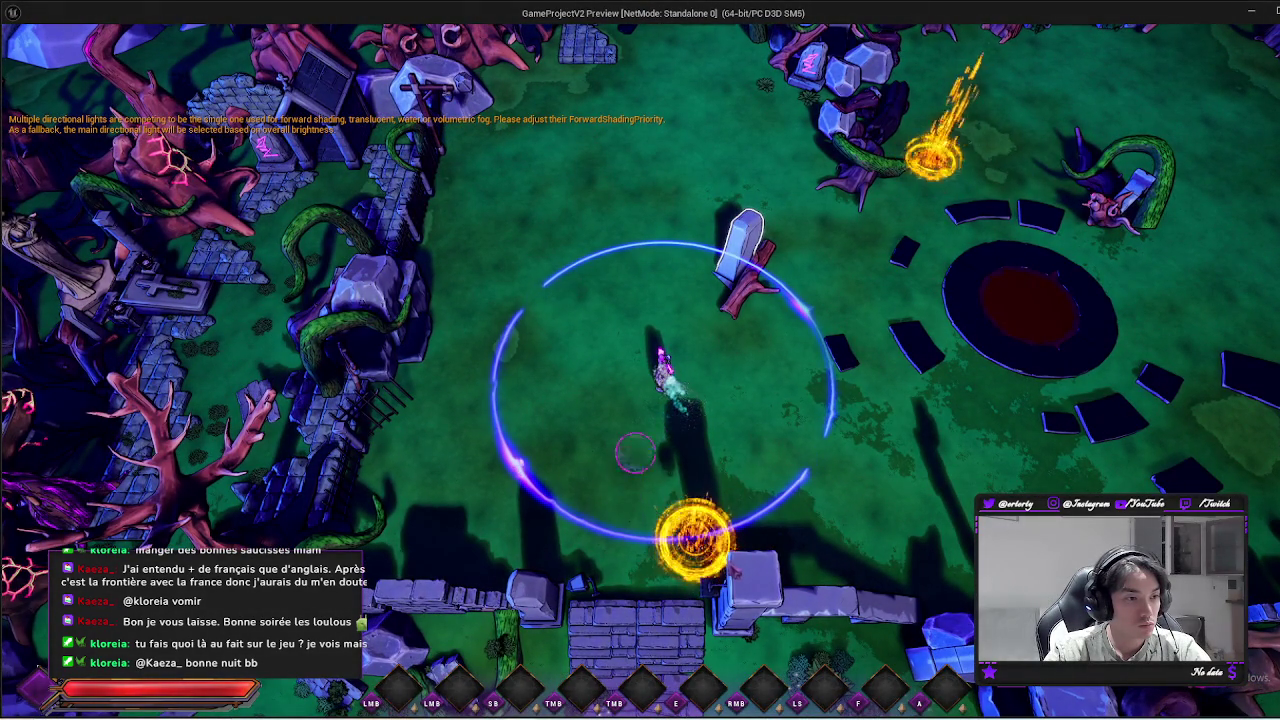
{"action": "left_click", "coordinate": [691, 537]}
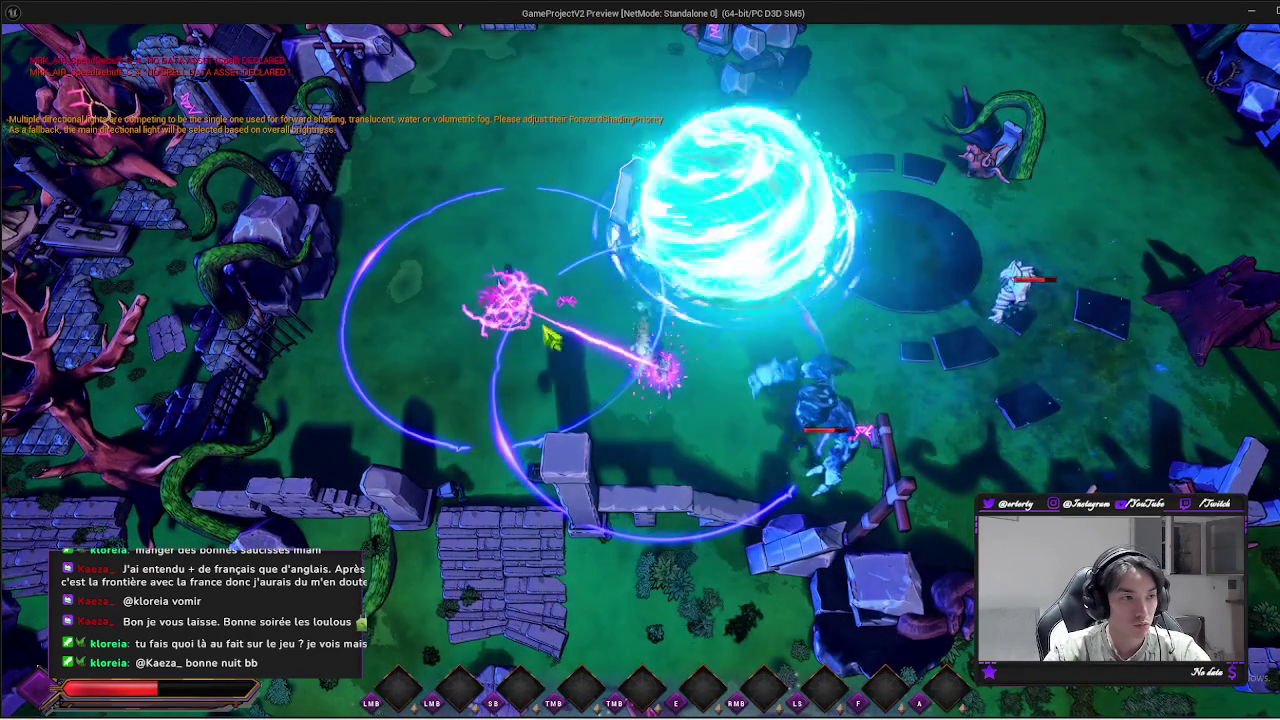
{"action": "left_click", "coordinate": [549, 337]}
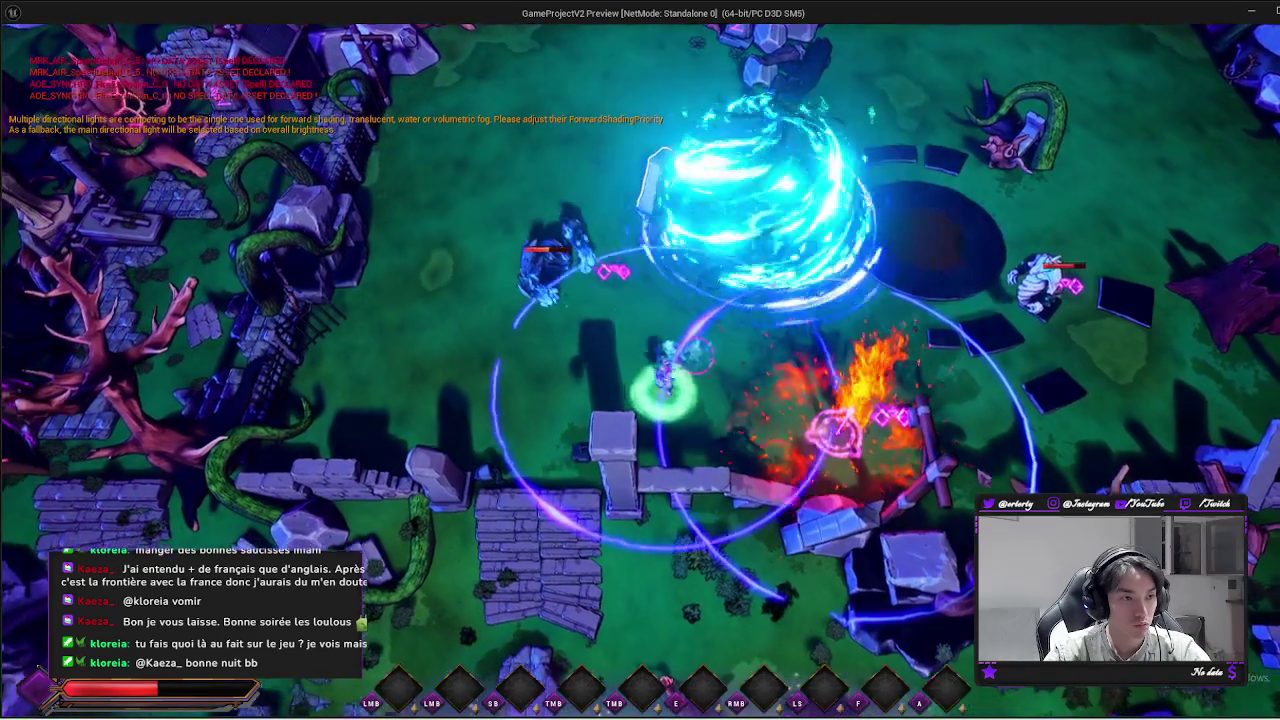
{"action": "left_click", "coordinate": [590, 335]}
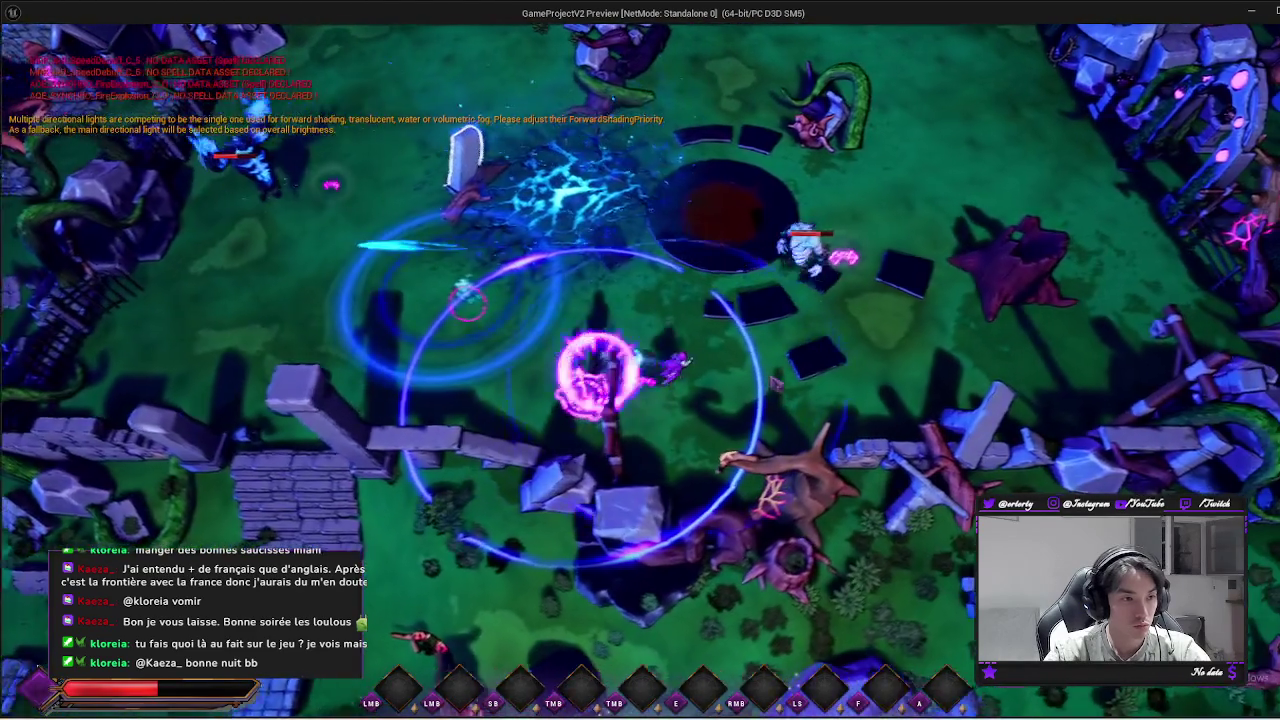
{"action": "left_click", "coordinate": [589, 334]}
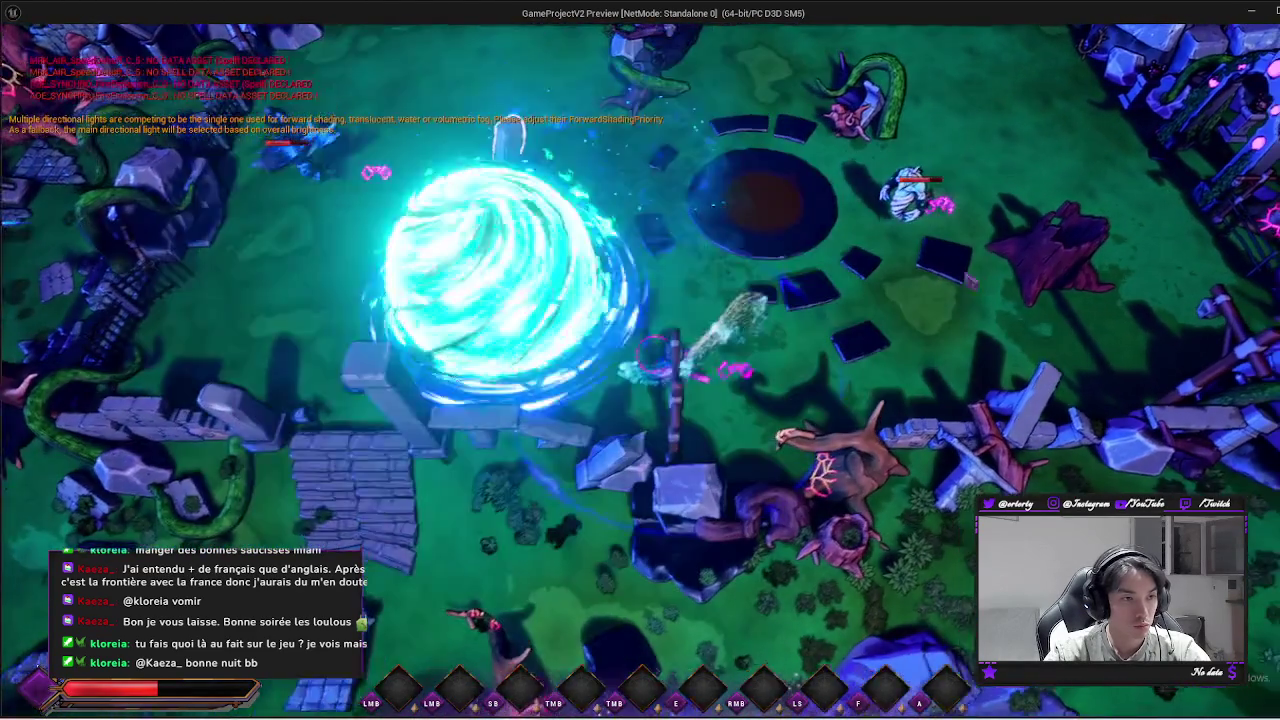
{"action": "left_click", "coordinate": [493, 487]}
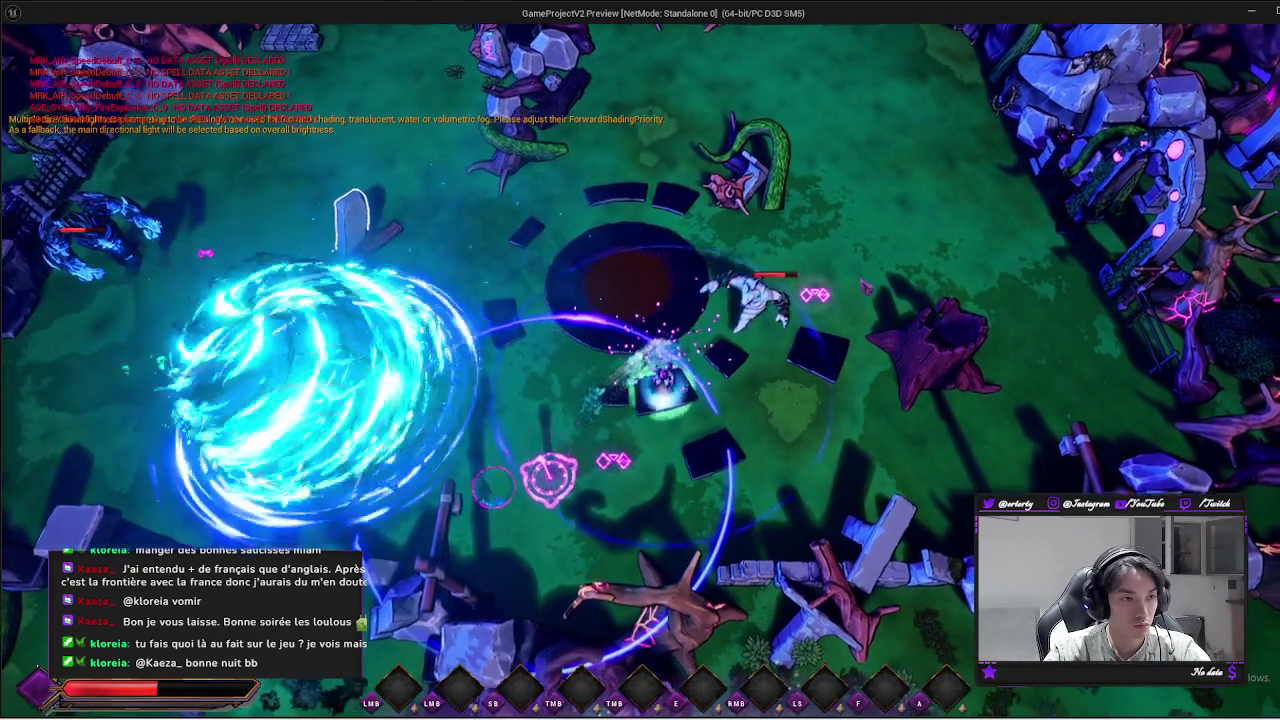
{"action": "left_click", "coordinate": [548, 478]}
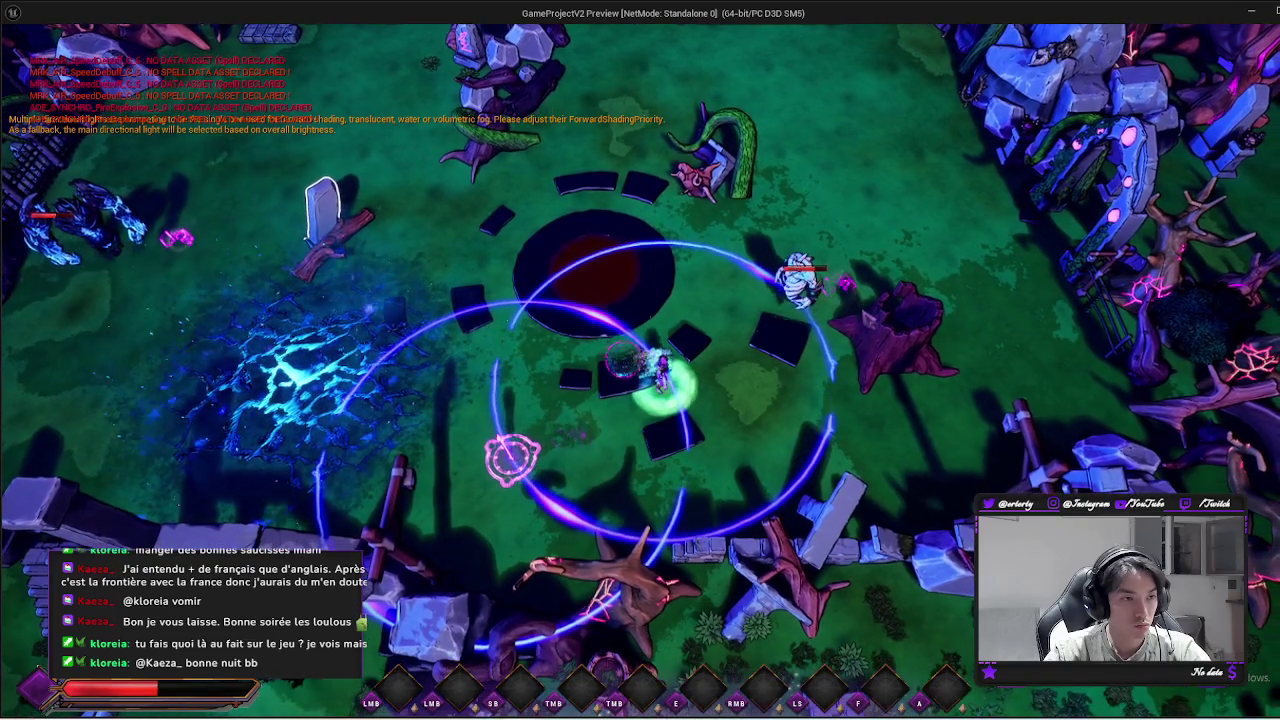
{"action": "left_click", "coordinate": [790, 290]}
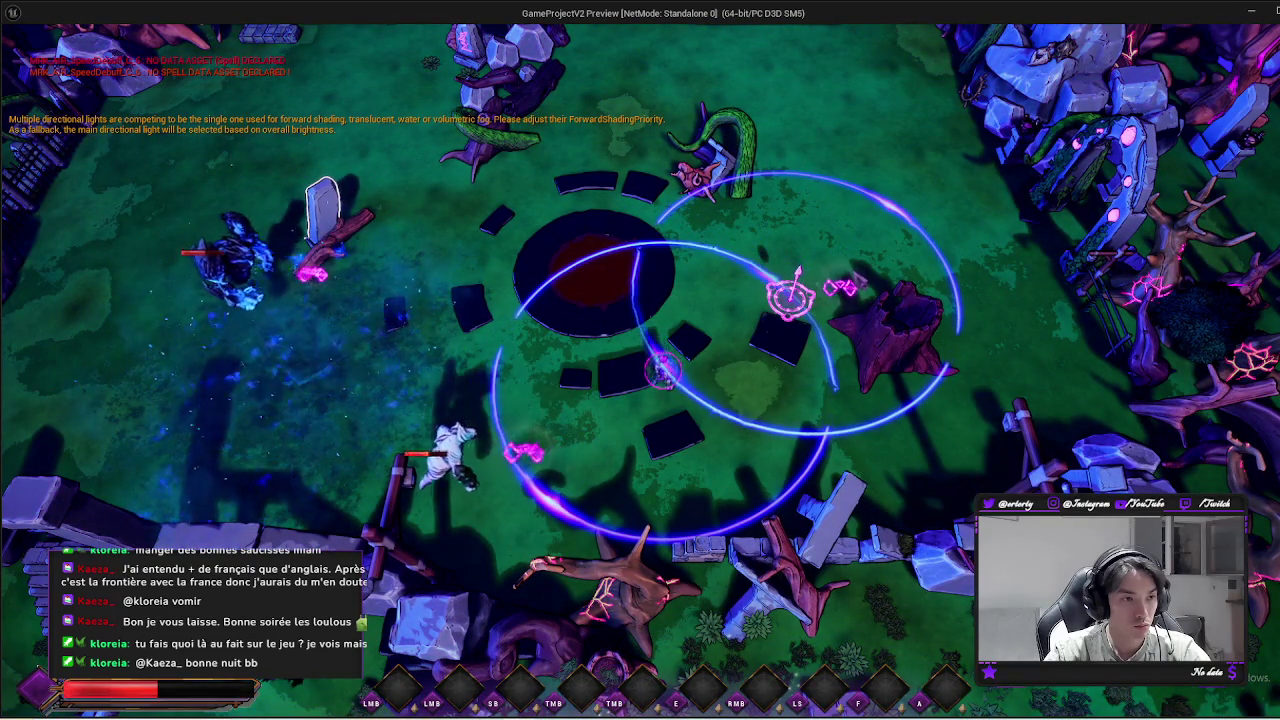
{"action": "left_click", "coordinate": [775, 290]}
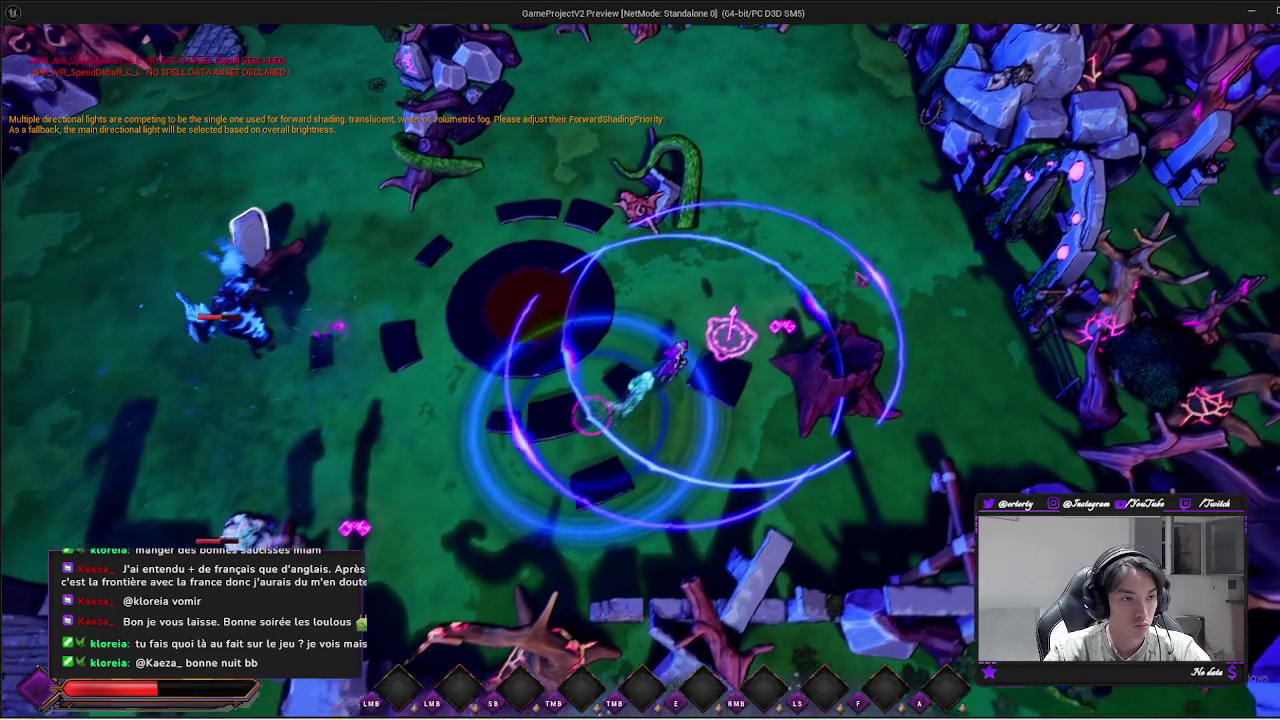
{"action": "left_click", "coordinate": [731, 335]}
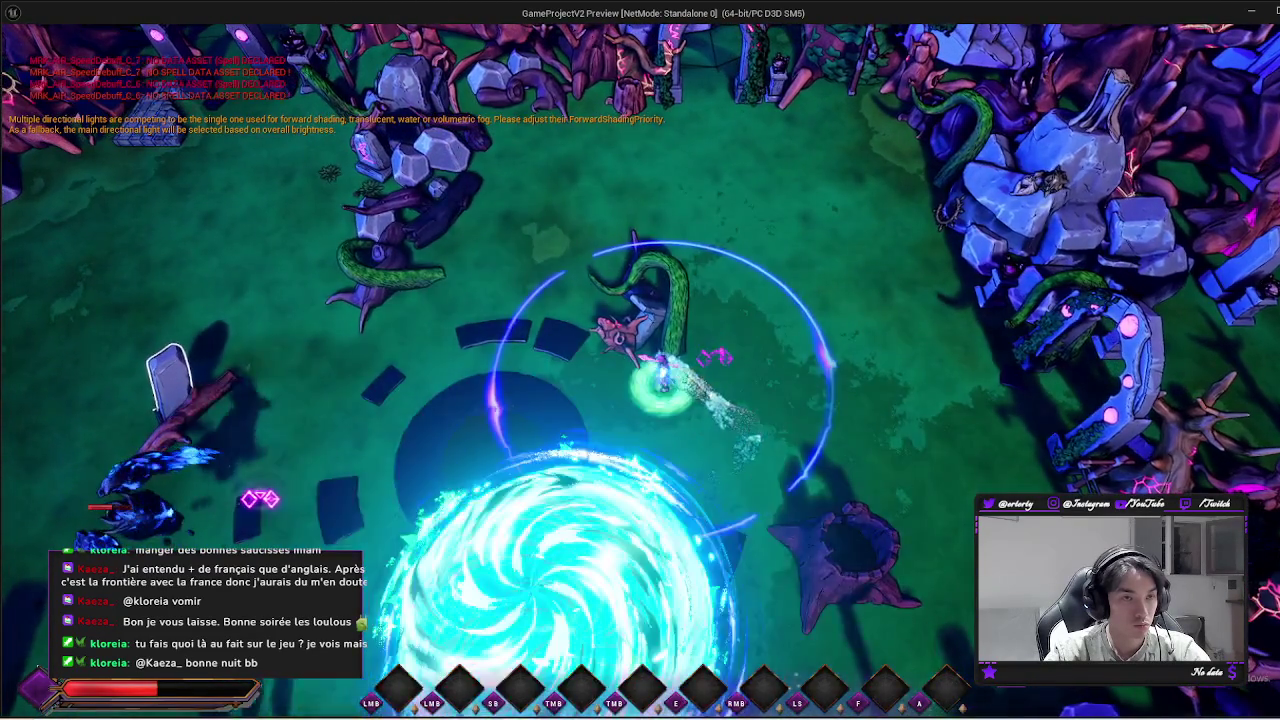
{"action": "key", "text": "Escape"}
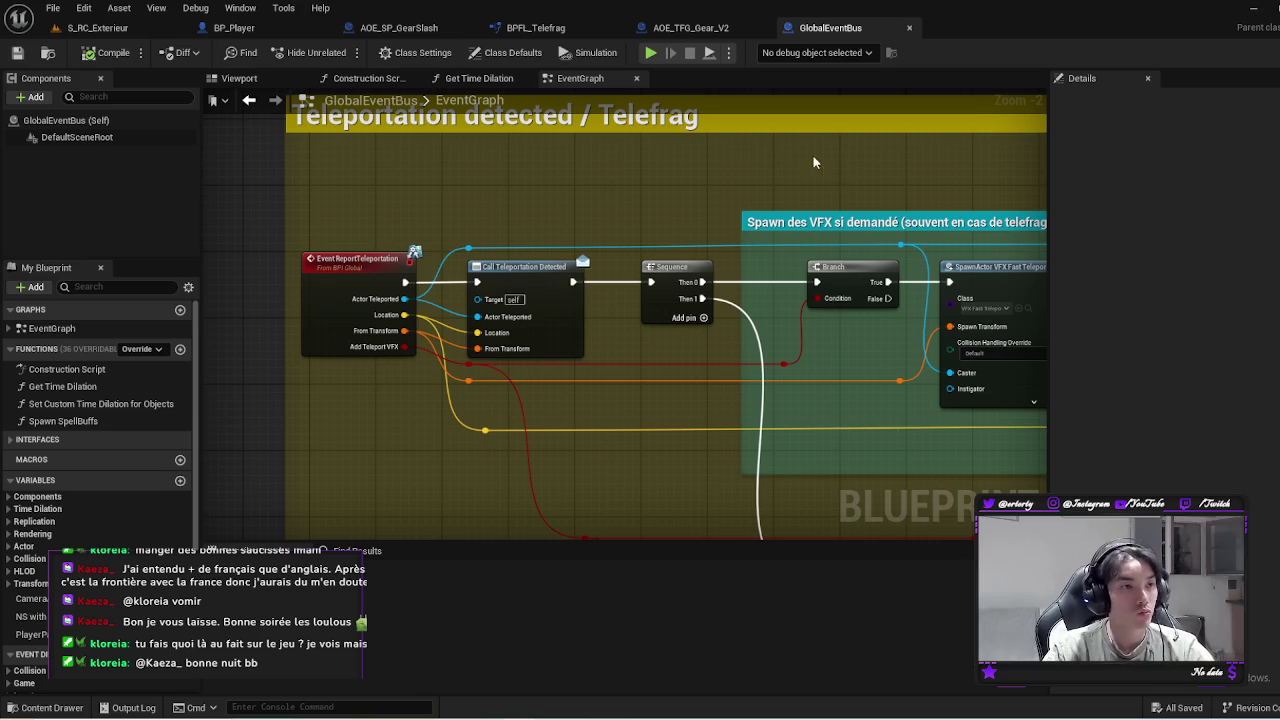
Cycle through the BP_Player Gear, BPFL_Telefrag and AOE_TFG_Gear_V2 tabs
{"action": "scroll", "coordinate": [800, 180], "scroll_direction": "down", "scroll_amount": 2}
{"action": "left_click", "coordinate": [234, 27]}
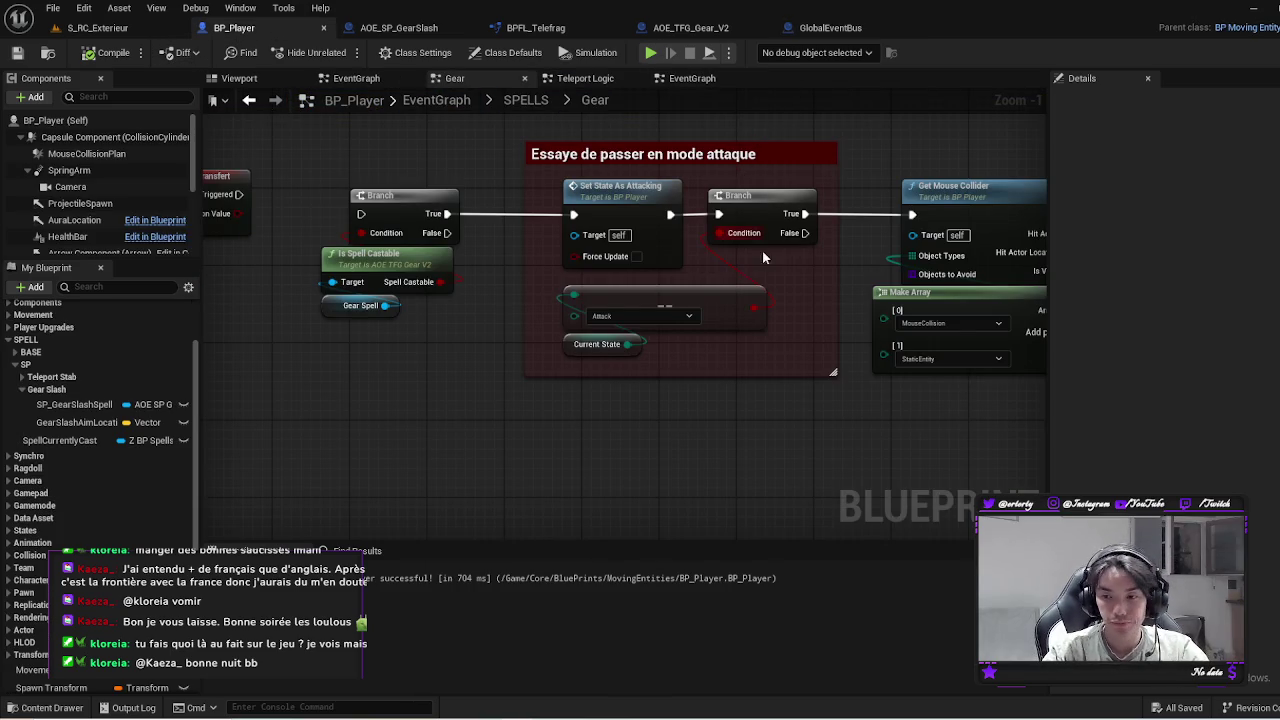
{"action": "left_click", "coordinate": [505, 28]}
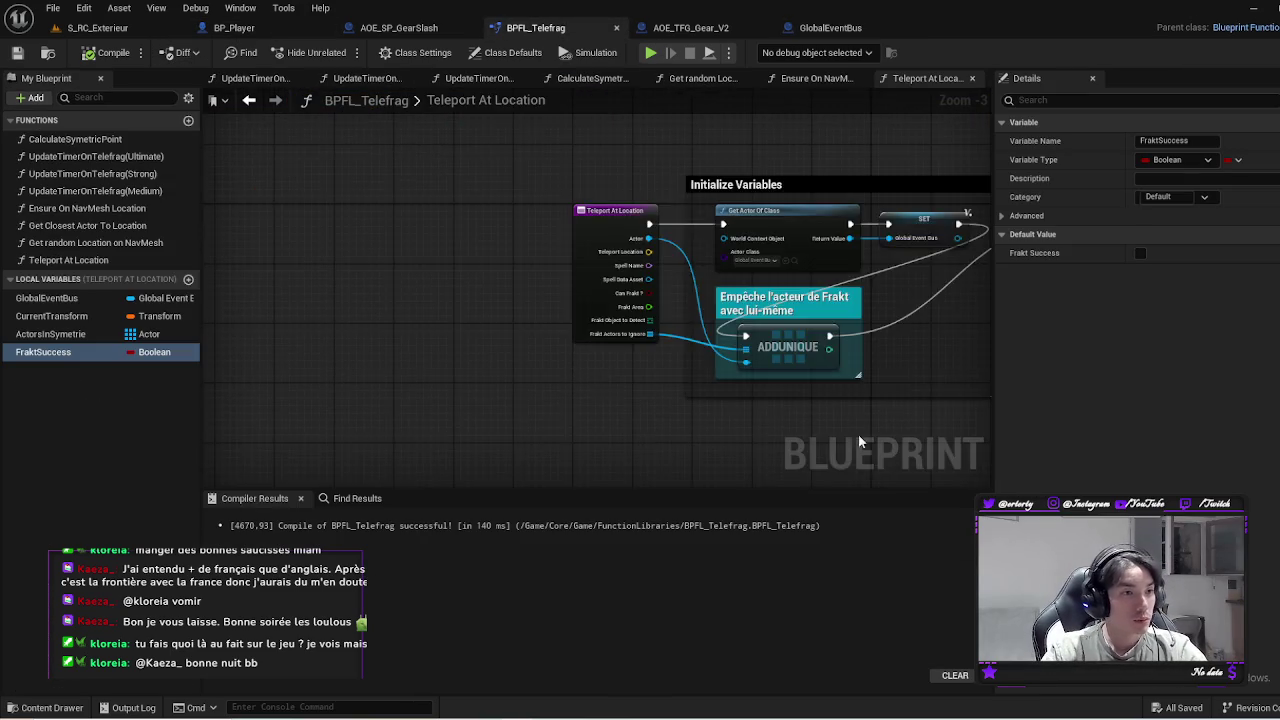
{"action": "left_click", "coordinate": [668, 28]}
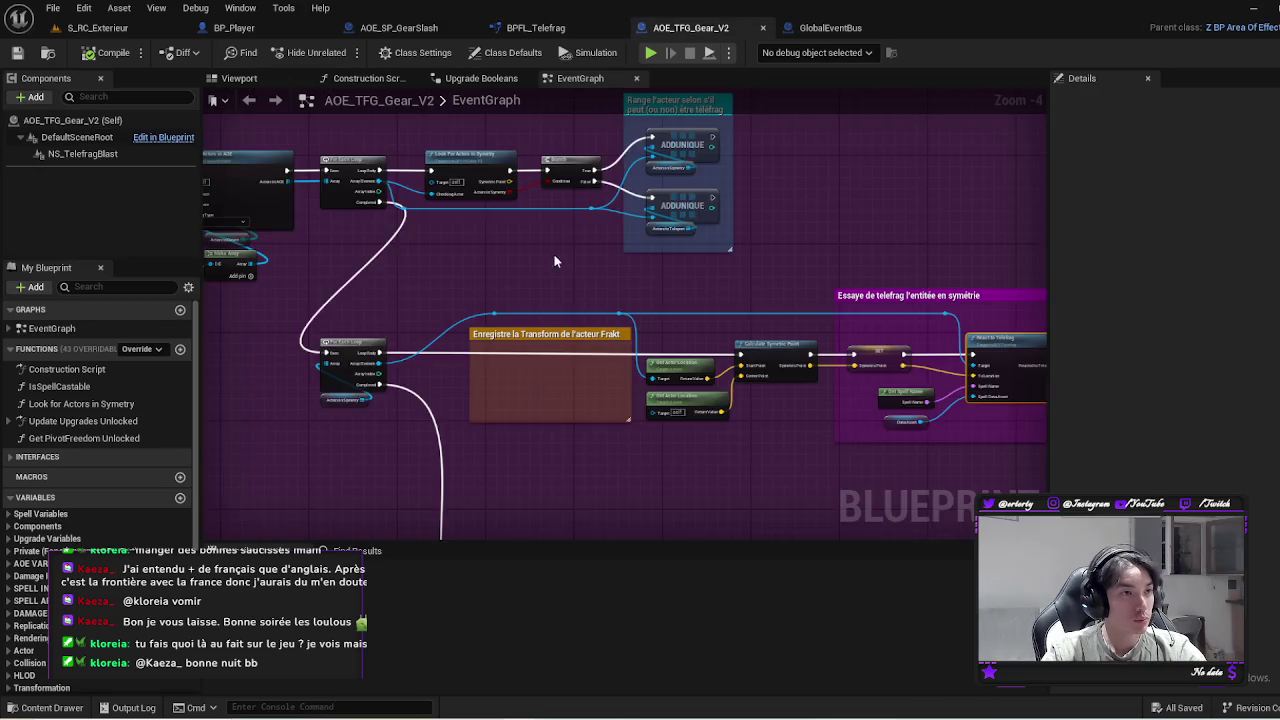
{"action": "scroll", "coordinate": [520, 300], "scroll_direction": "down", "scroll_amount": 2}
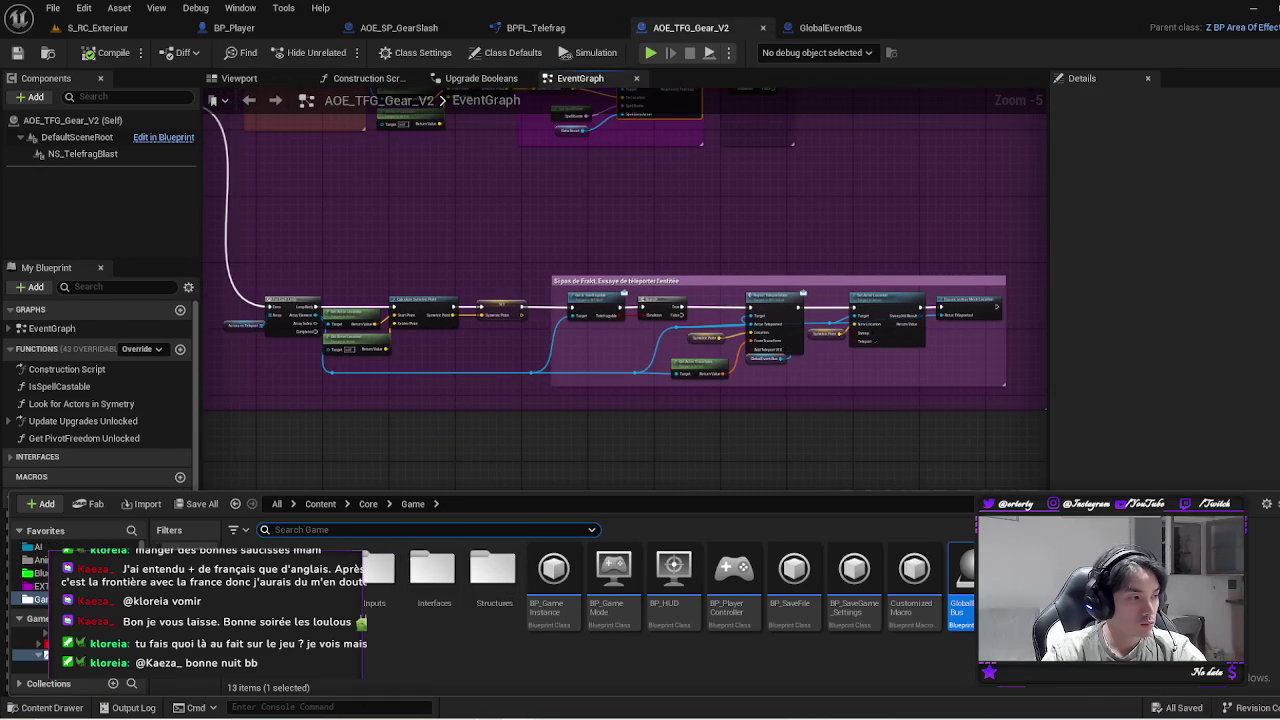
Browse BluePrints > SpellScenes > Spells > AreaOfEffect > Telefrag and open AOE_TFG_Teleport_V2
{"action": "left_click", "coordinate": [40, 573]}
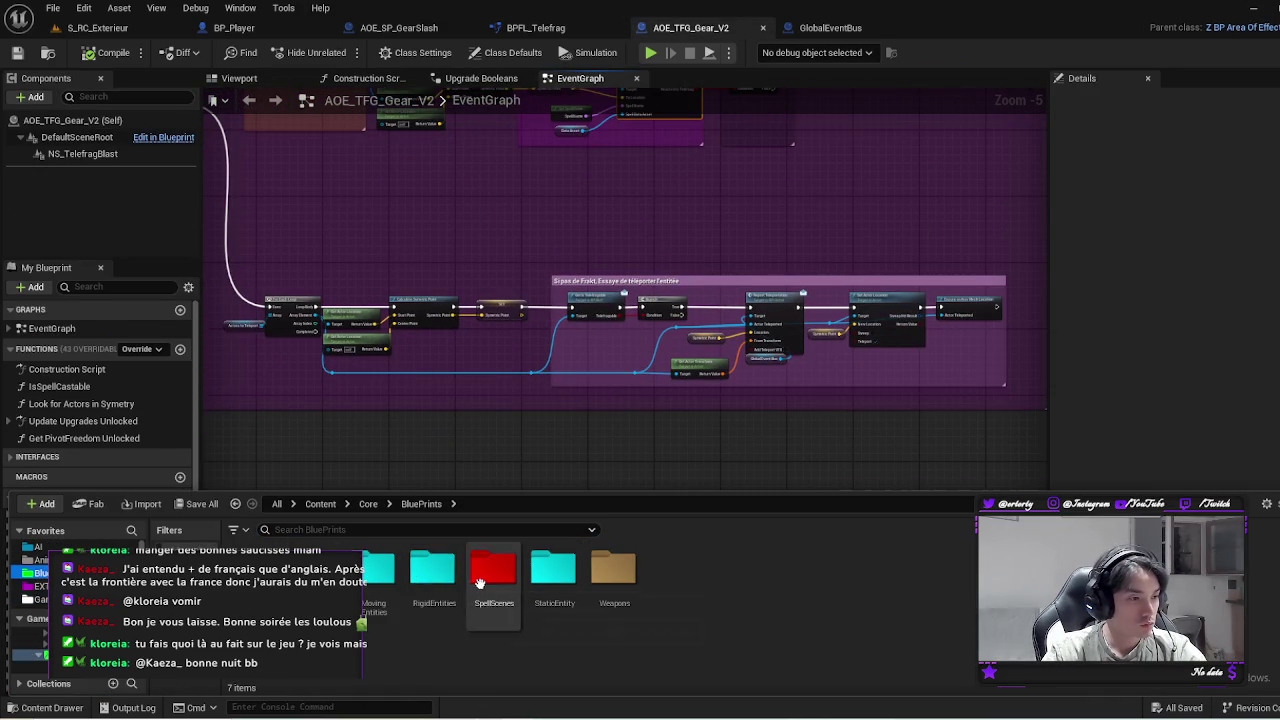
{"action": "double_click", "coordinate": [494, 572]}
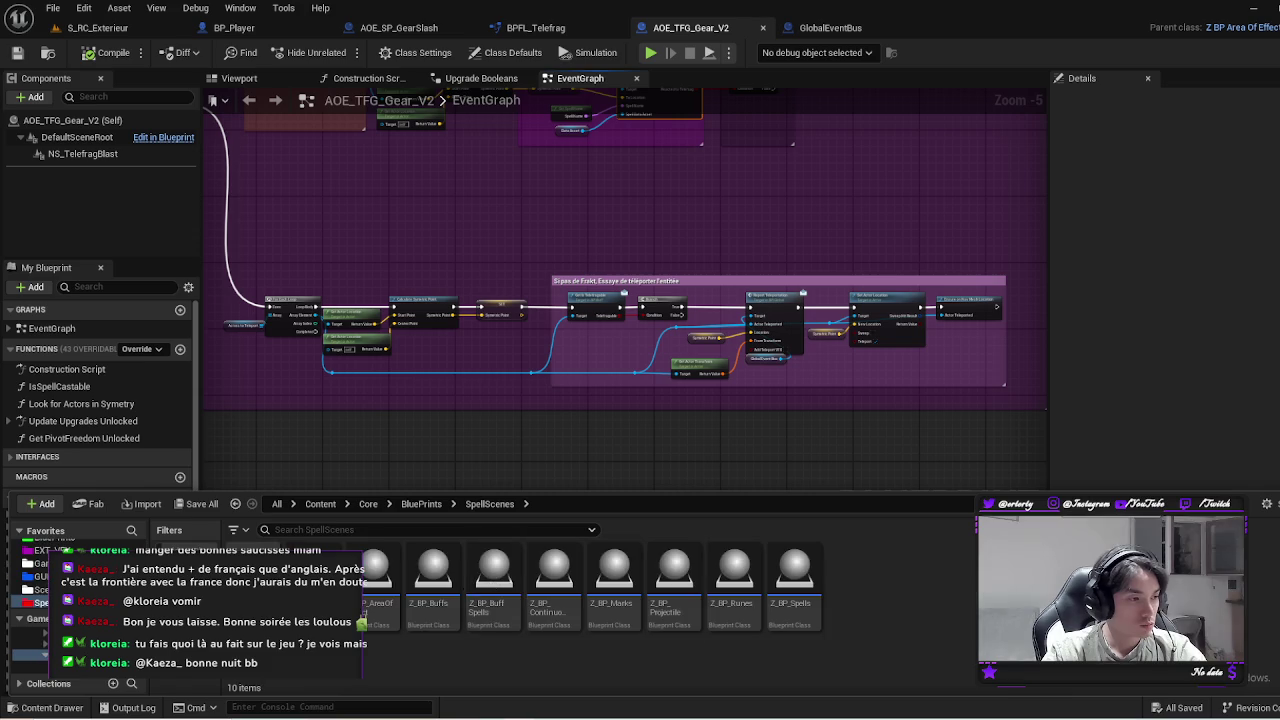
{"action": "double_click", "coordinate": [375, 572]}
{"action": "double_click", "coordinate": [373, 572]}
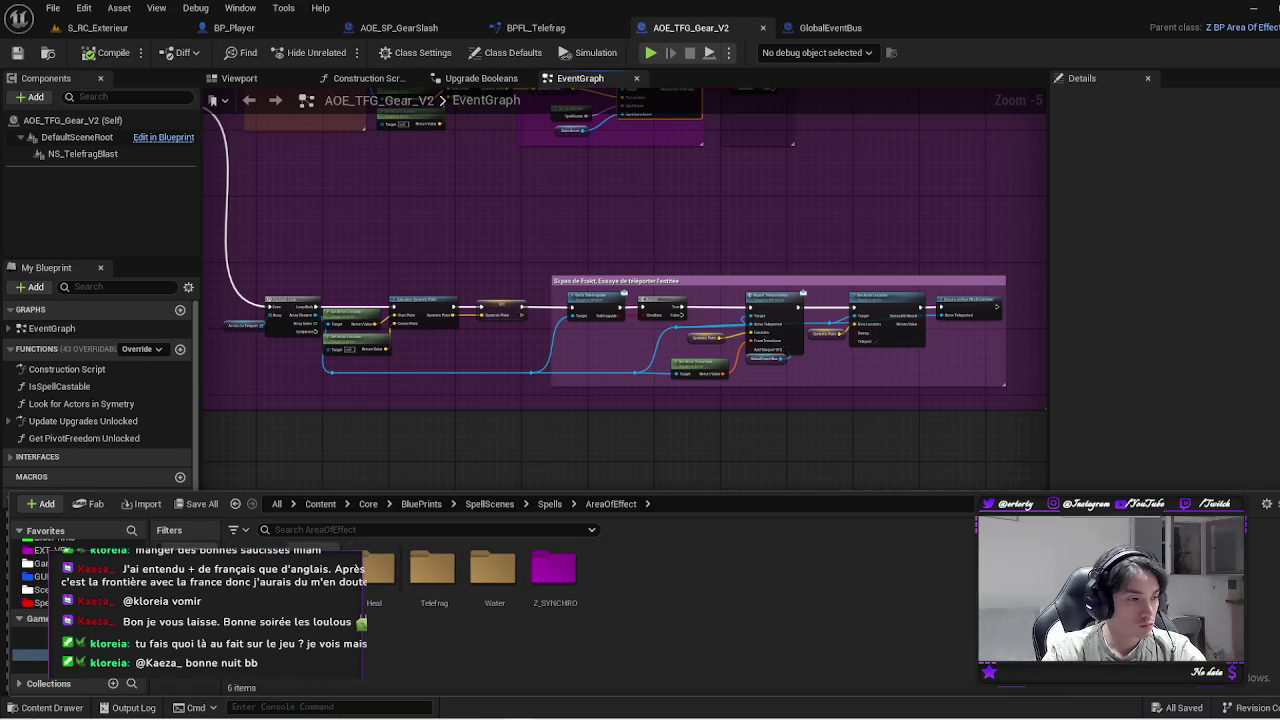
{"action": "double_click", "coordinate": [433, 572]}
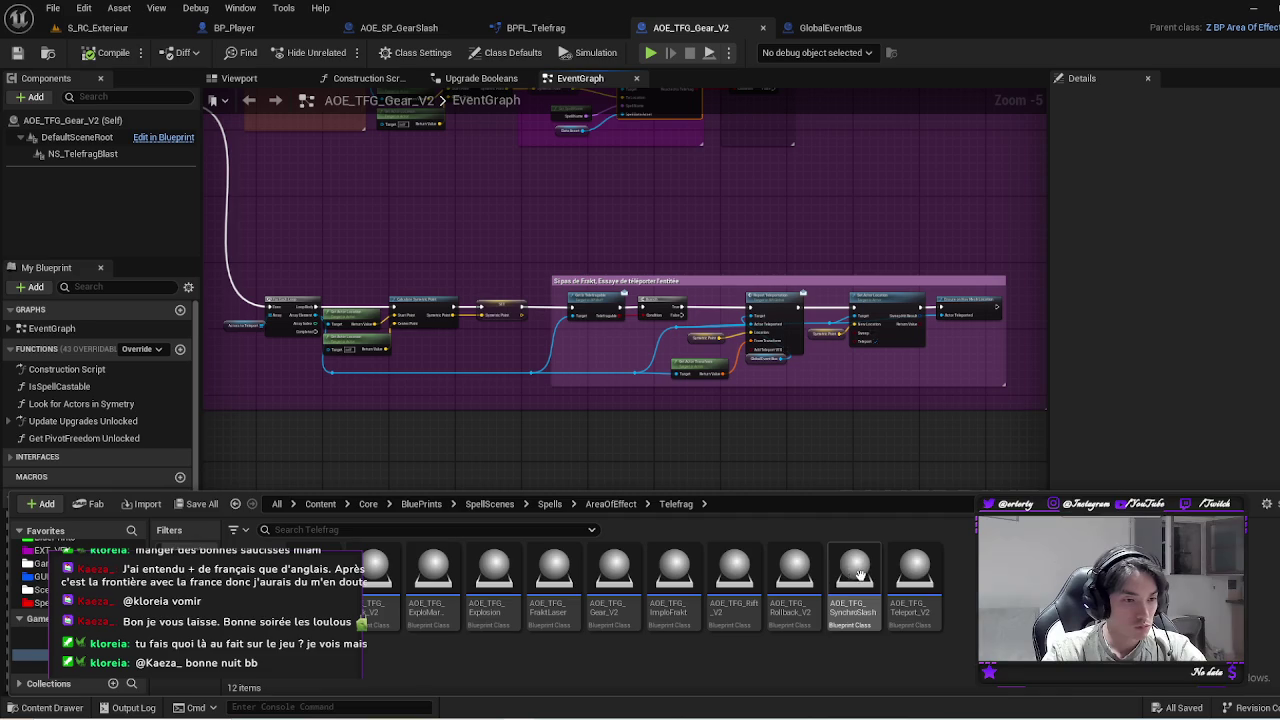
{"action": "double_click", "coordinate": [917, 577]}
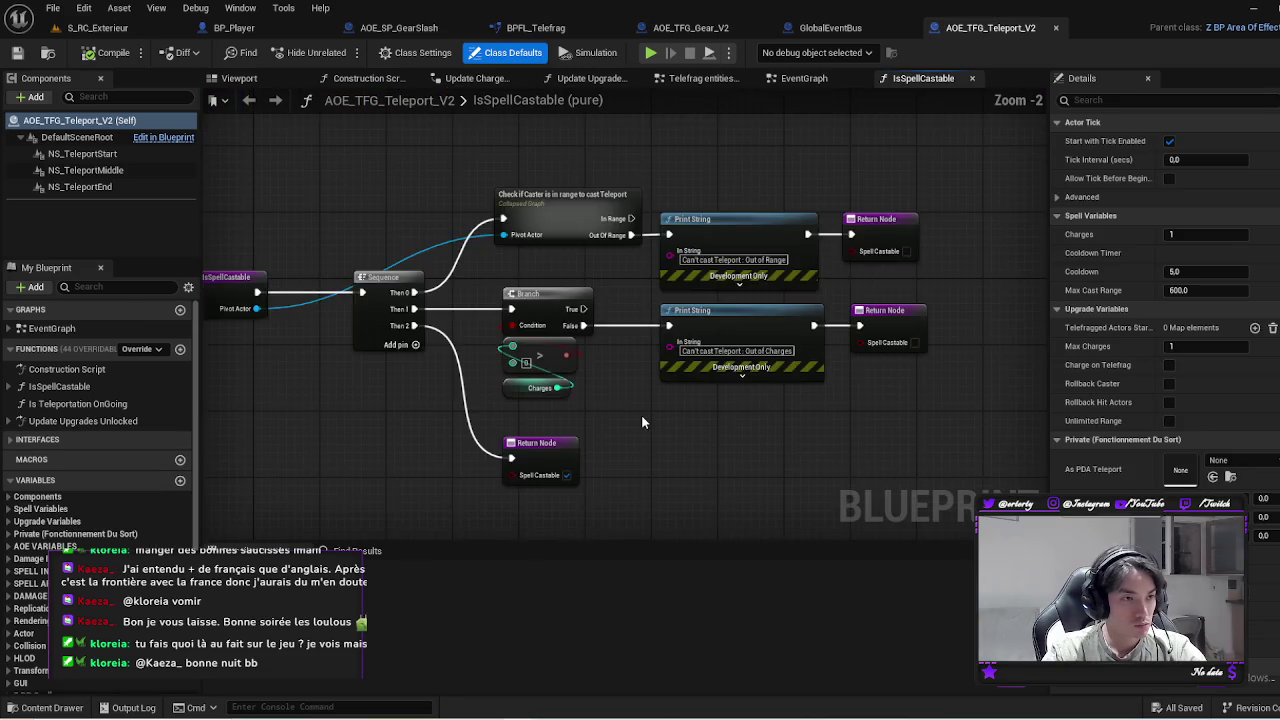
{"action": "left_click_drag", "start_coordinate": [643, 422], "coordinate": [913, 437]}
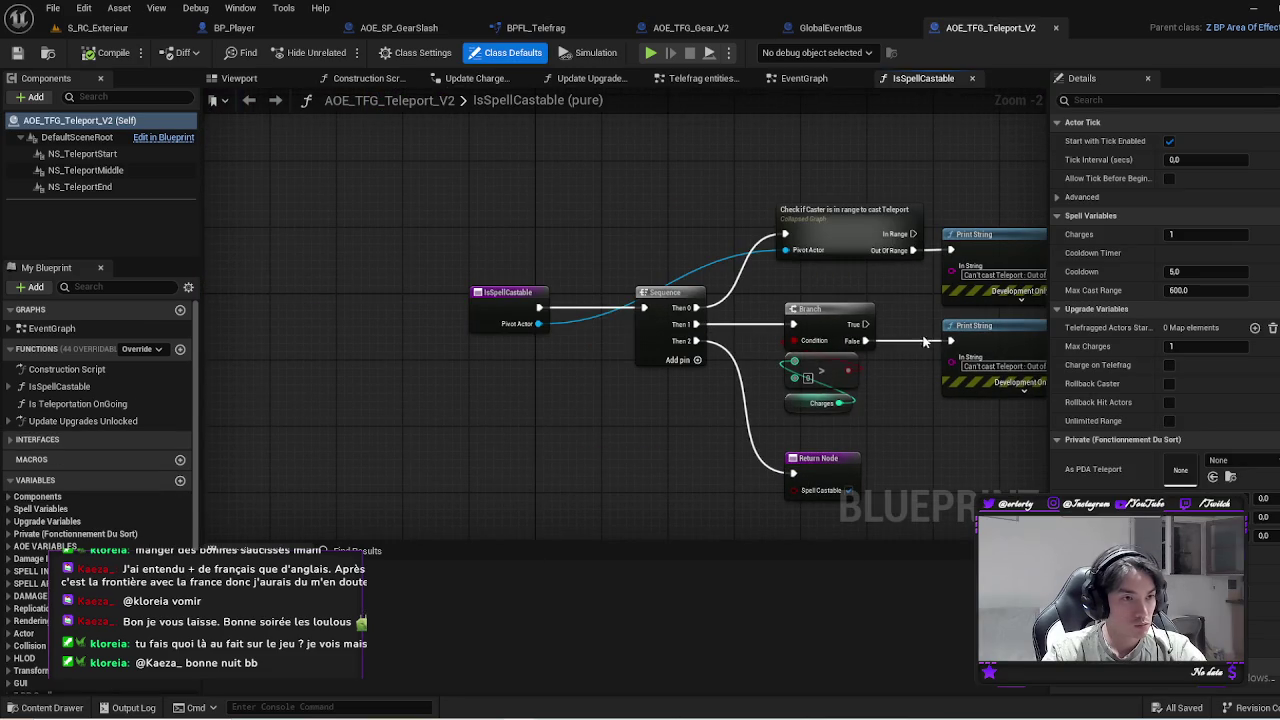
In the Telefrag entities in symetry graph, move Report Teleportation and its three variables lower
{"action": "scroll", "coordinate": [780, 390], "scroll_direction": "down", "scroll_amount": 2}
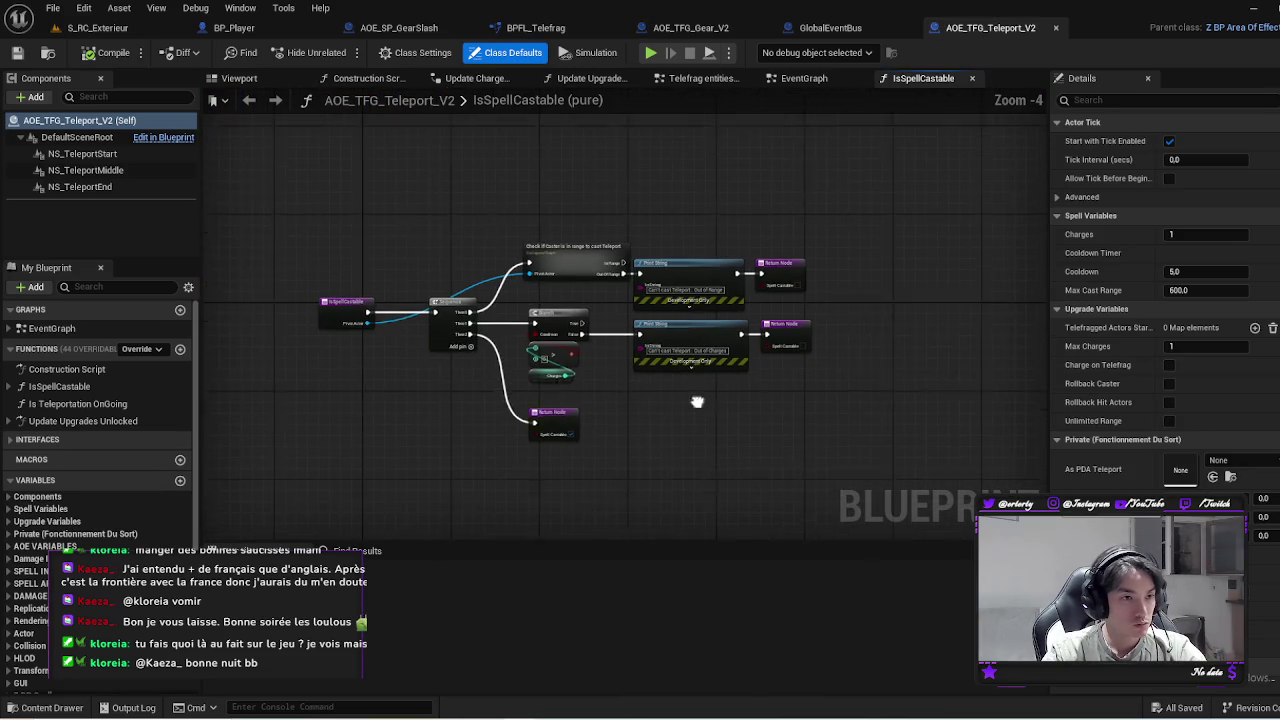
{"action": "left_click", "coordinate": [687, 86]}
{"action": "mouse_move", "coordinate": [793, 436]}
{"action": "left_mouse_down"}
{"action": "mouse_move", "coordinate": [603, 391]}
{"action": "mouse_move", "coordinate": [491, 394]}
{"action": "left_mouse_up"}
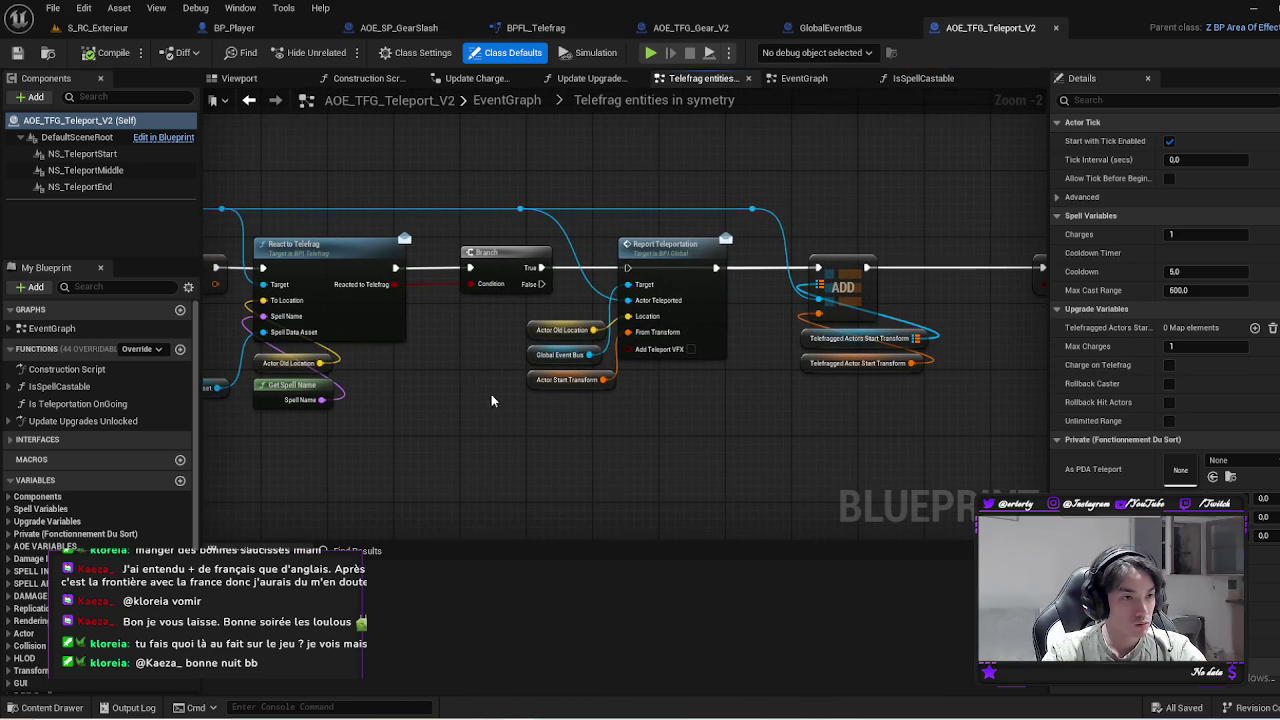
{"action": "left_click_drag", "start_coordinate": [549, 437], "coordinate": [692, 258]}
{"action": "left_click", "coordinate": [571, 420]}
{"action": "mouse_move", "coordinate": [571, 420]}
{"action": "left_mouse_down"}
{"action": "mouse_move", "coordinate": [663, 255]}
{"action": "mouse_move", "coordinate": [668, 298]}
{"action": "left_mouse_up"}
{"action": "left_click_drag", "start_coordinate": [667, 419], "coordinate": [540, 330]}
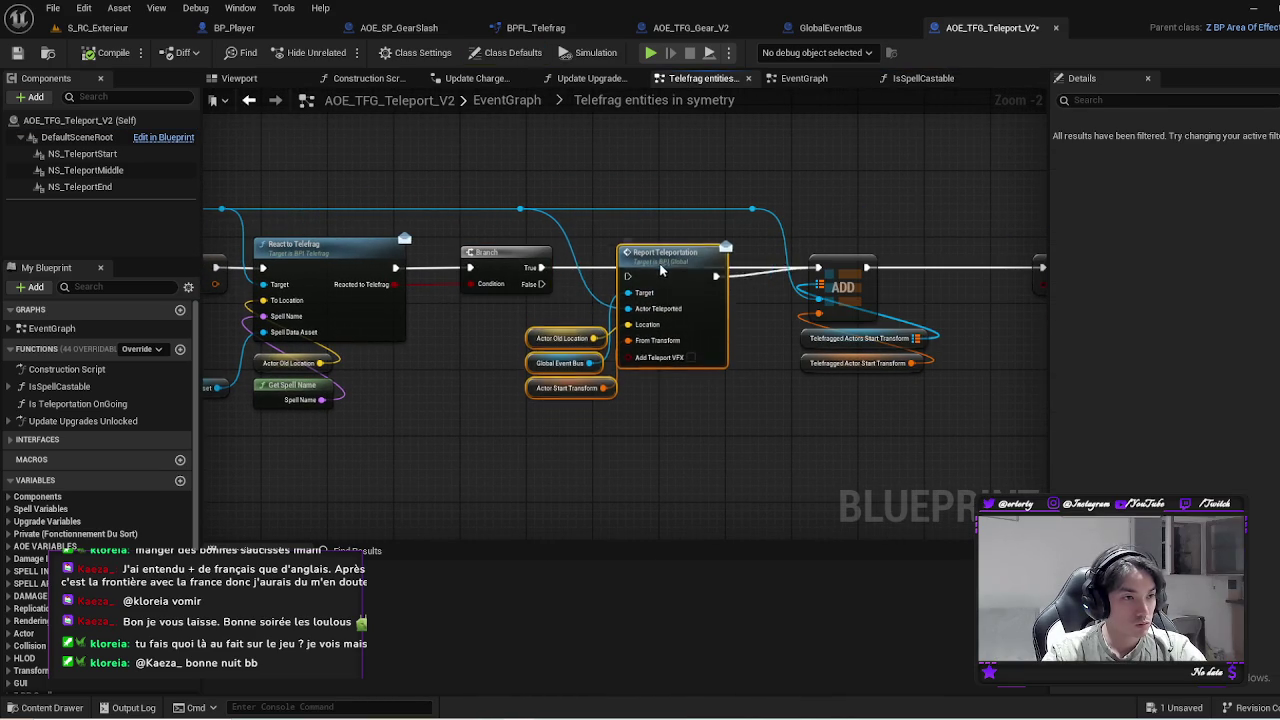
{"action": "mouse_move", "coordinate": [660, 270]}
{"action": "left_mouse_down"}
{"action": "mouse_move", "coordinate": [657, 291]}
{"action": "mouse_move", "coordinate": [346, 245]}
{"action": "mouse_move", "coordinate": [466, 223]}
{"action": "left_mouse_up"}
Save the blueprint and return to the parent EventGraph
{"action": "scroll", "coordinate": [1003, 454], "scroll_direction": "down", "scroll_amount": 1}
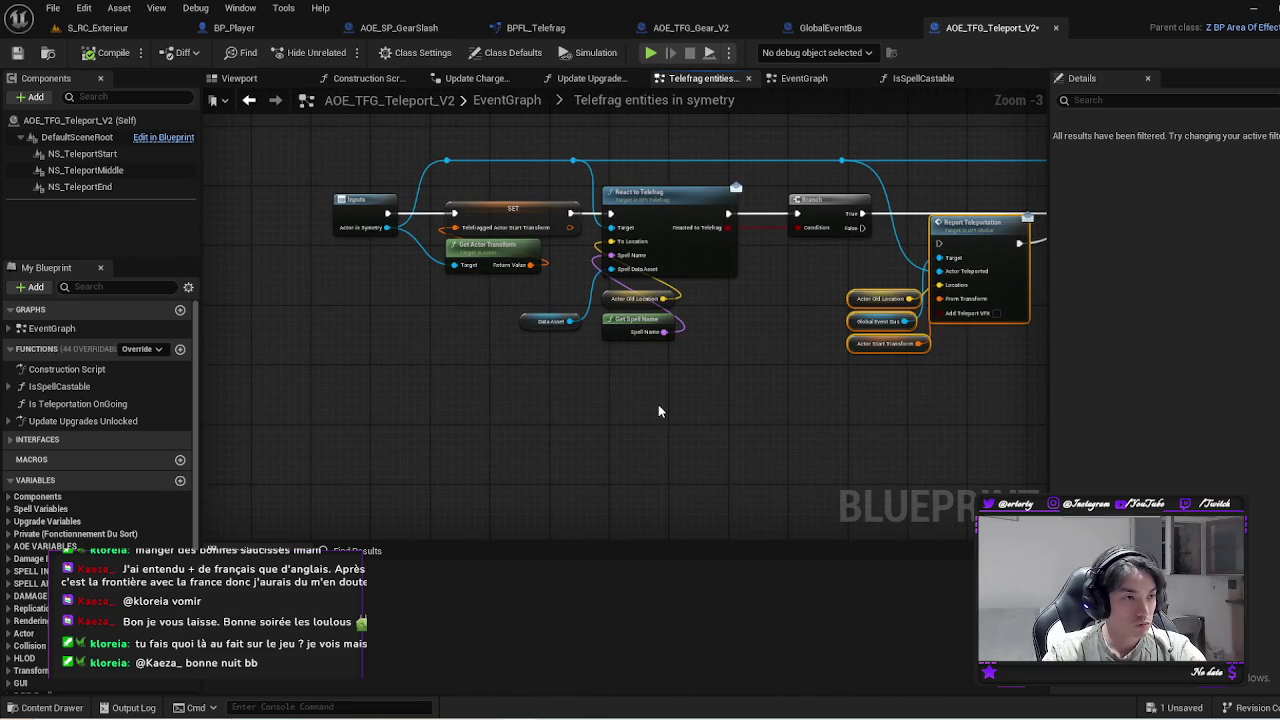
{"action": "right_click", "coordinate": [658, 404]}
{"action": "left_click", "coordinate": [390, 397]}
{"action": "key", "text": "ctrl+s"}
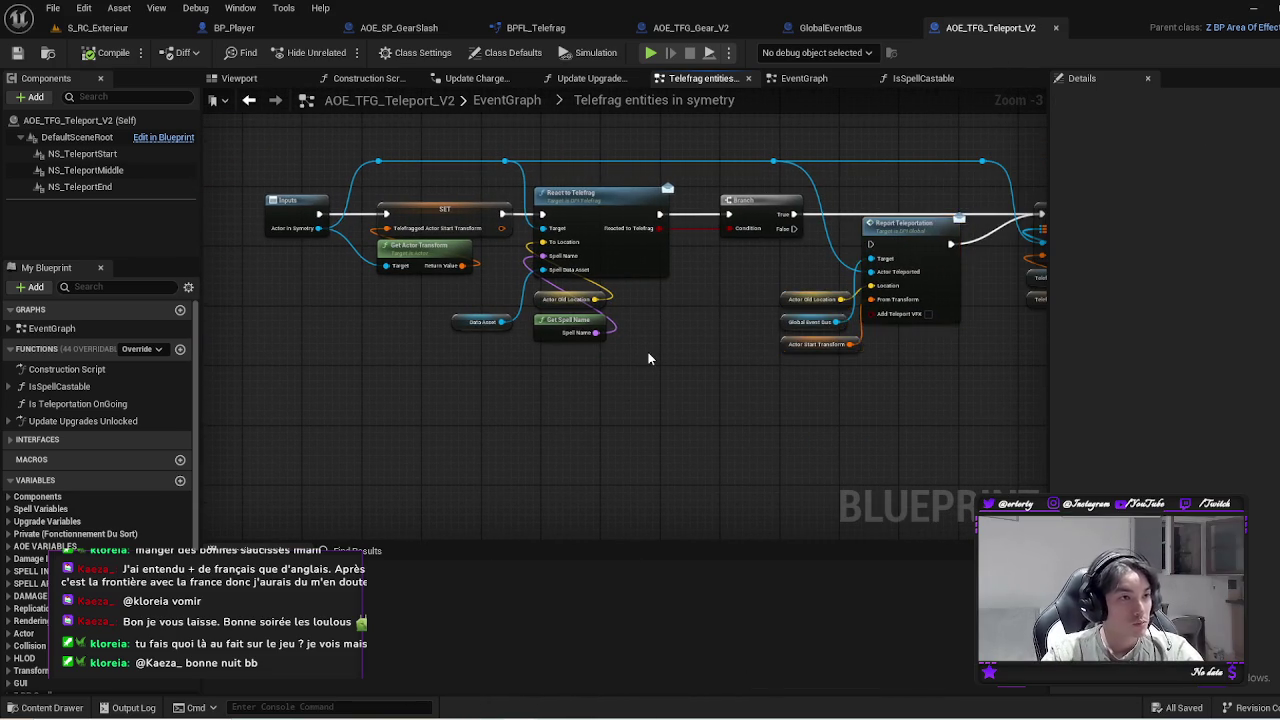
{"action": "key", "text": "alt+Left"}
Jump via Find Results to the Telefrag entities in symmetry node, inspect its graph, and return
{"action": "scroll", "coordinate": [605, 319], "scroll_direction": "up", "scroll_amount": 3}
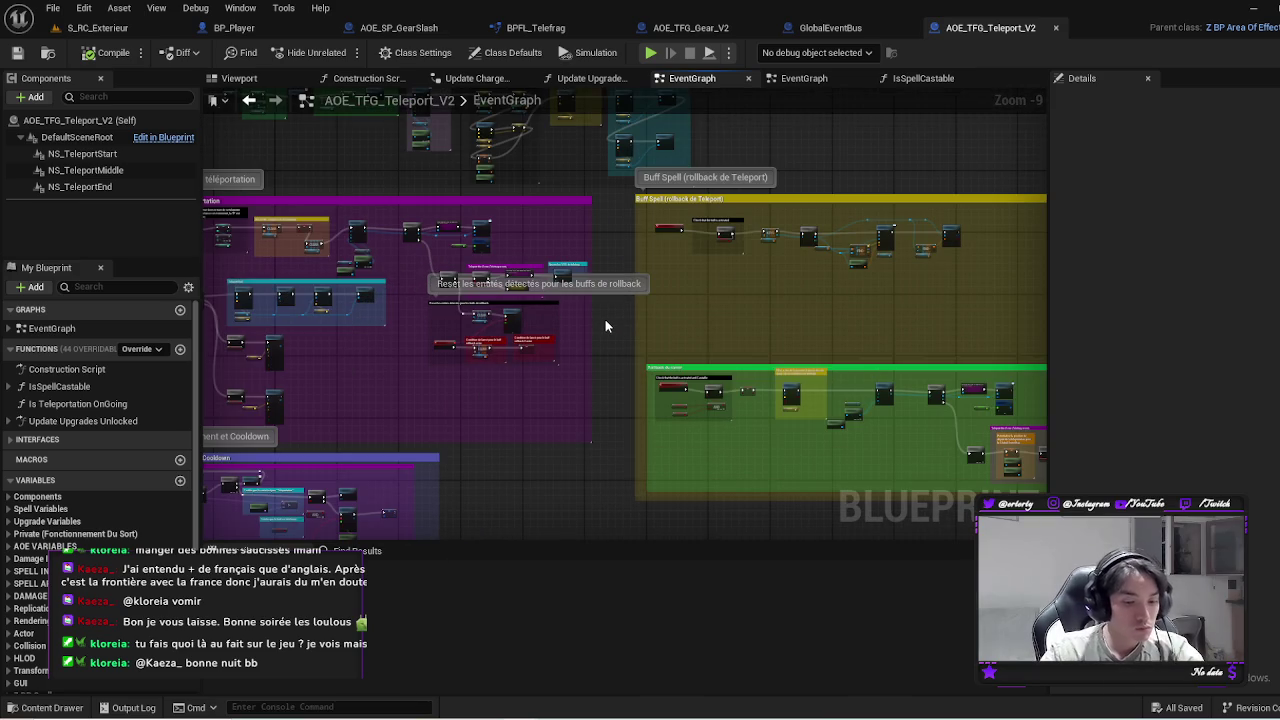
{"action": "scroll", "coordinate": [628, 352], "scroll_direction": "up", "scroll_amount": 4}
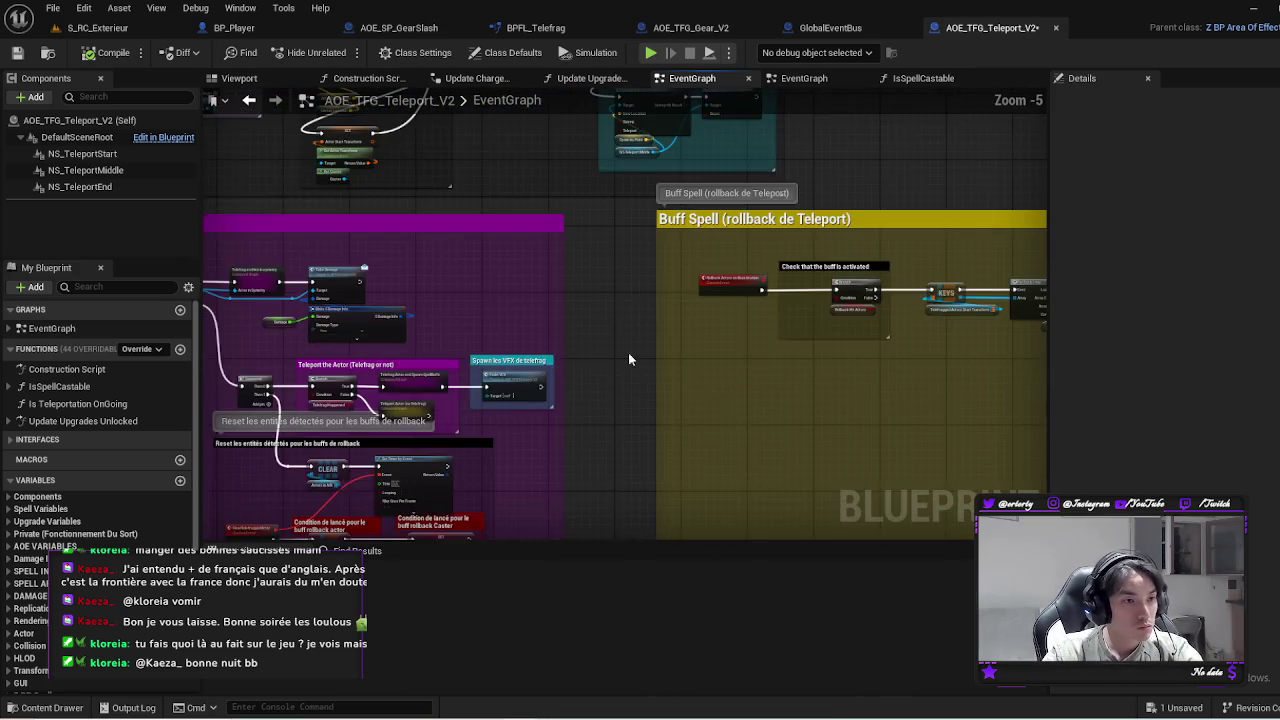
{"action": "left_click_drag", "start_coordinate": [878, 393], "coordinate": [602, 363]}
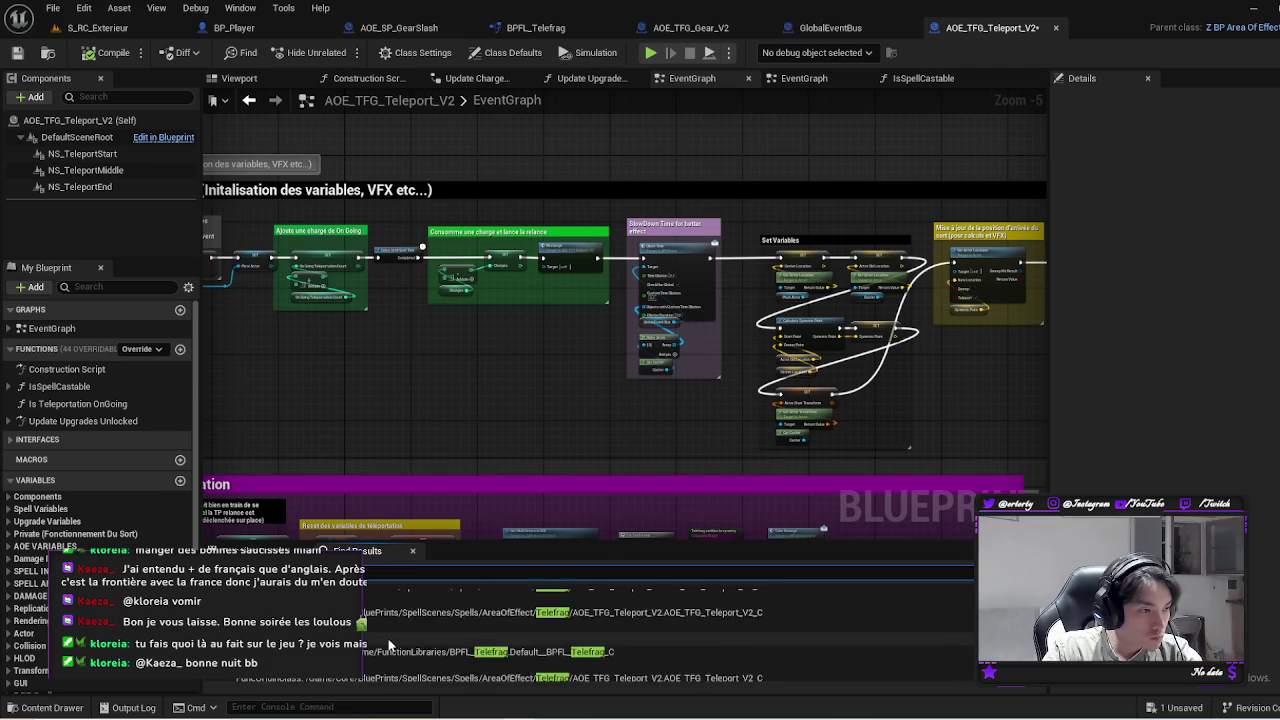
{"action": "left_click", "coordinate": [392, 619]}
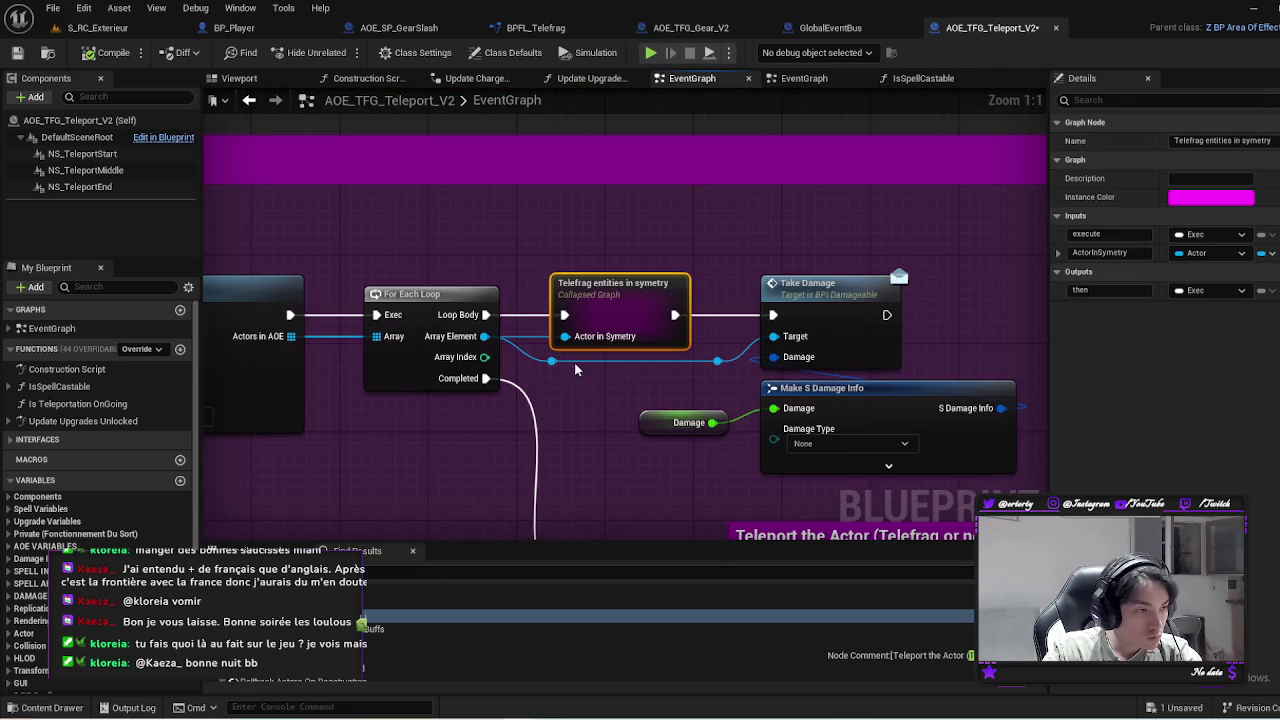
{"action": "double_click", "coordinate": [623, 314]}
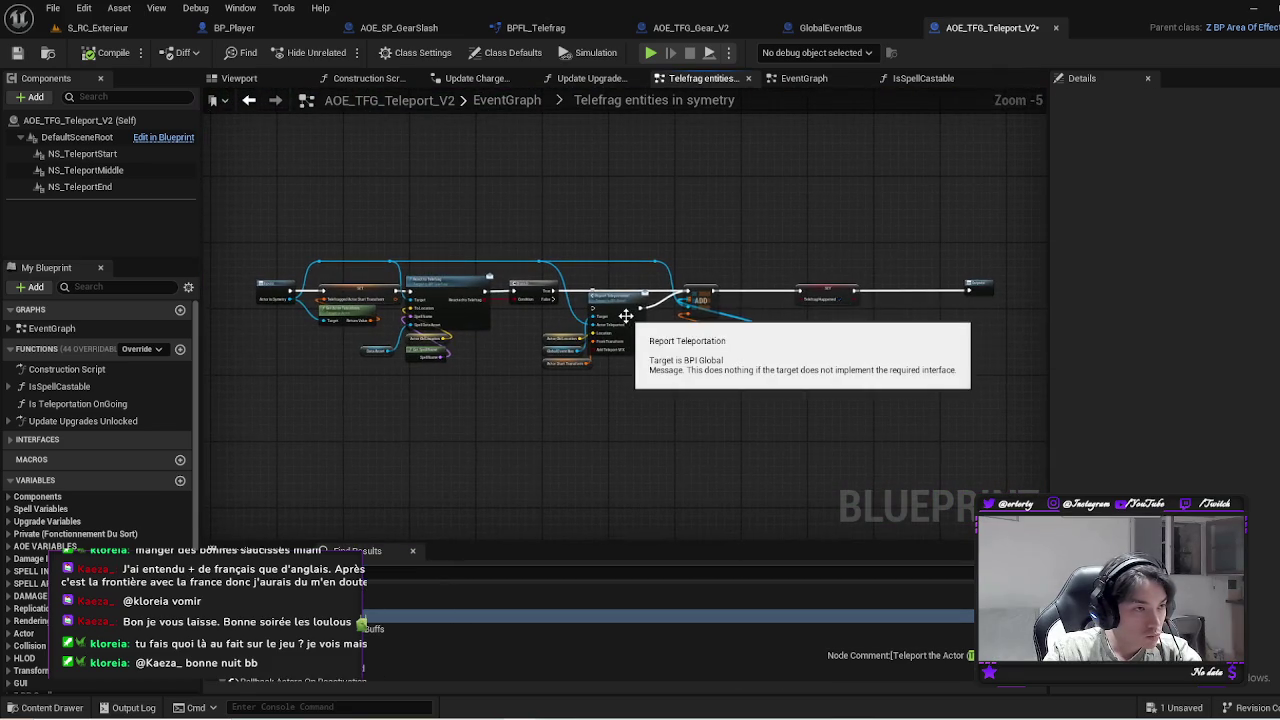
{"action": "scroll", "coordinate": [616, 433], "scroll_direction": "down", "scroll_amount": 2}
{"action": "key", "text": "alt+Left"}
Review the Get Multi Actors in AOE node, then close the AOE_TFG_Teleport_V2 blueprint
{"action": "scroll", "coordinate": [605, 430], "scroll_direction": "up", "scroll_amount": 8}
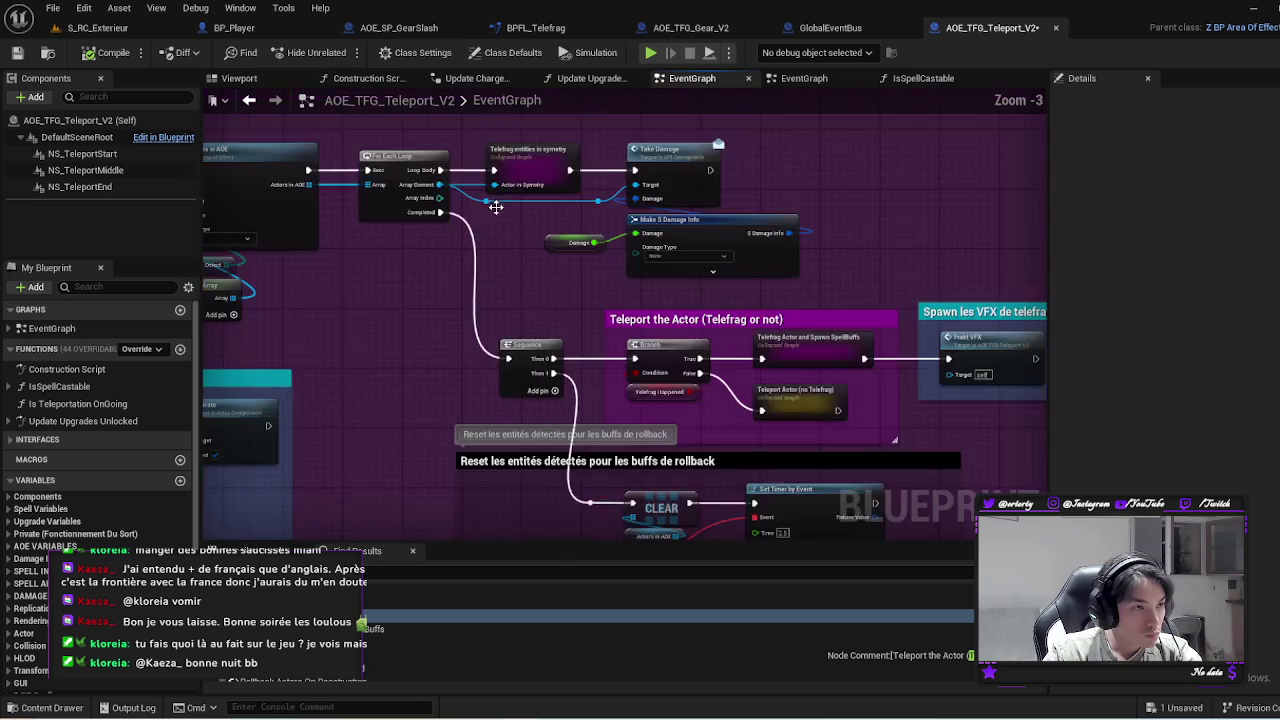
{"action": "mouse_move", "coordinate": [496, 207]}
{"action": "left_mouse_down"}
{"action": "mouse_move", "coordinate": [614, 261]}
{"action": "mouse_move", "coordinate": [740, 285]}
{"action": "mouse_move", "coordinate": [645, 349]}
{"action": "left_mouse_up"}
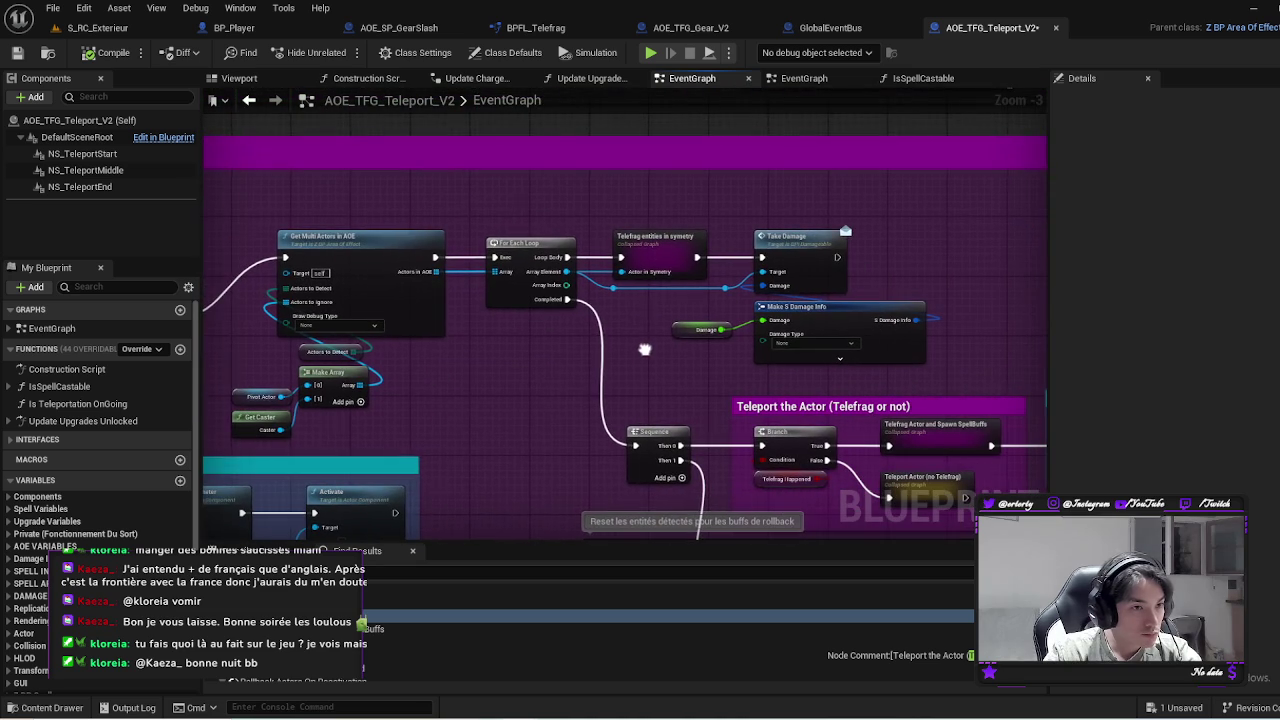
{"action": "left_click_drag", "start_coordinate": [1017, 96], "coordinate": [1013, 73]}
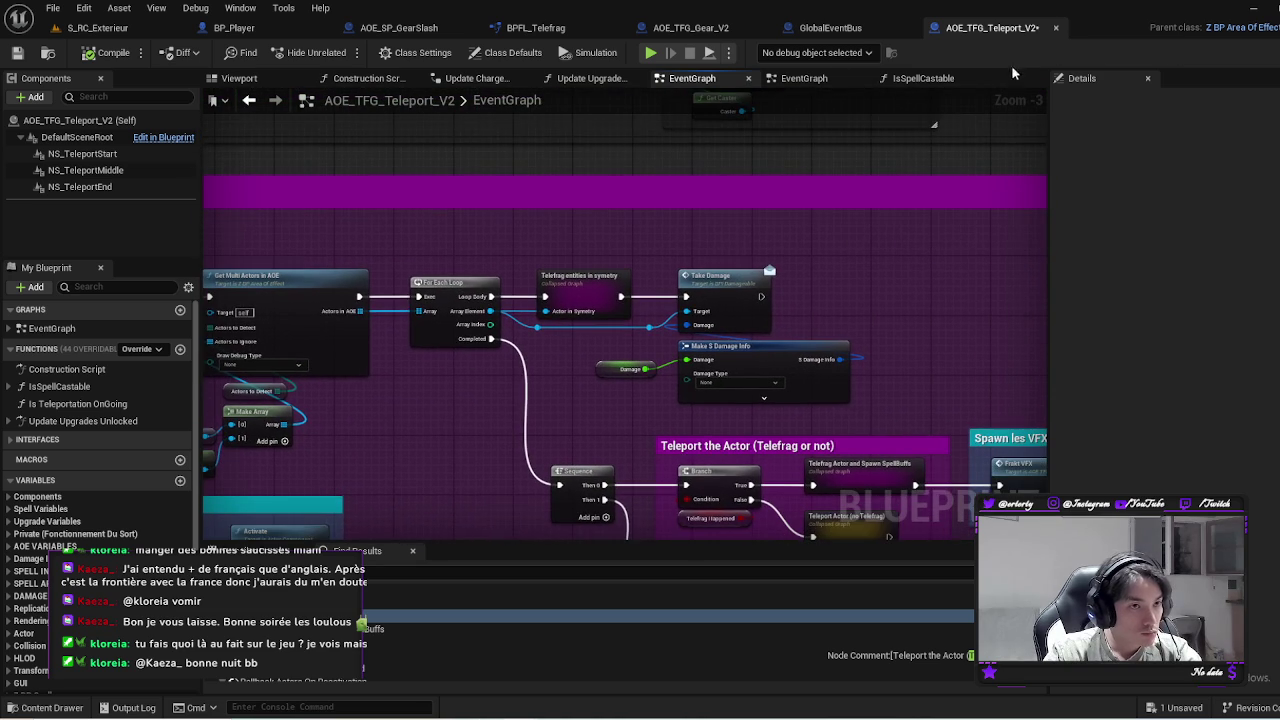
{"action": "left_click", "coordinate": [1058, 29]}
Play the preview, move around slashing enemies, cast the purple area spell with E, then exit
{"action": "left_click", "coordinate": [650, 53]}
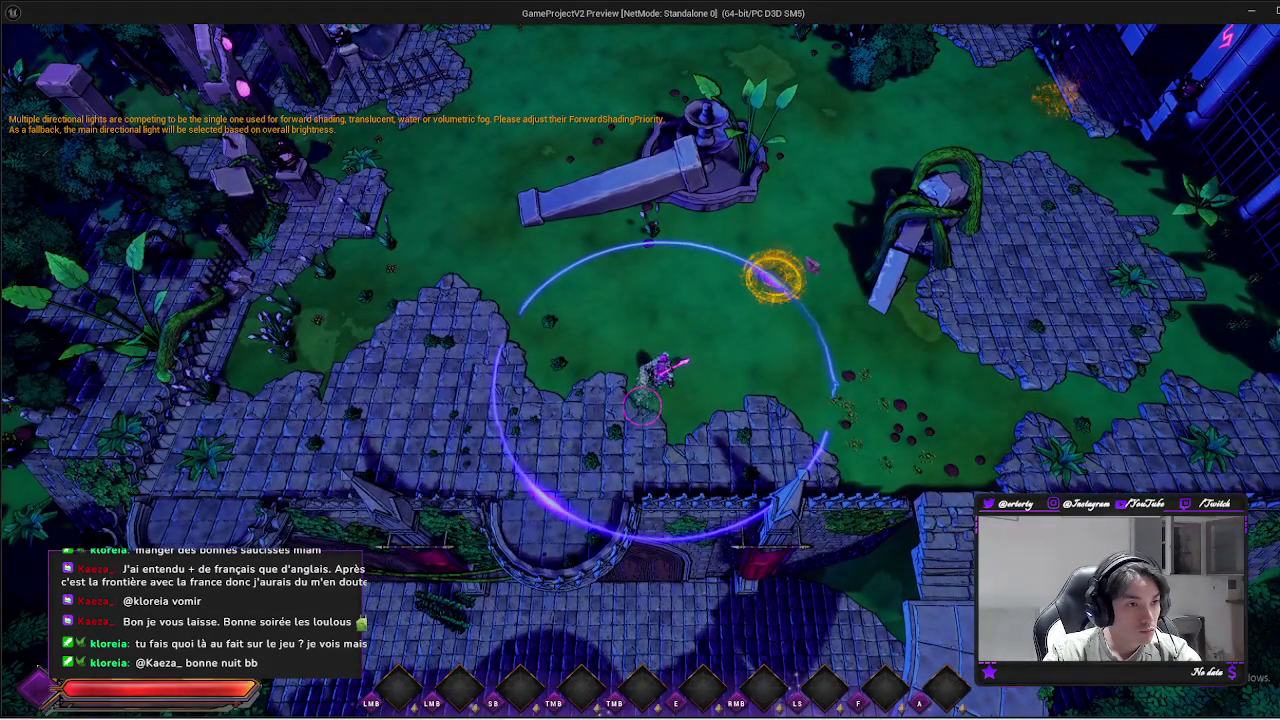
{"action": "left_click", "coordinate": [643, 405]}
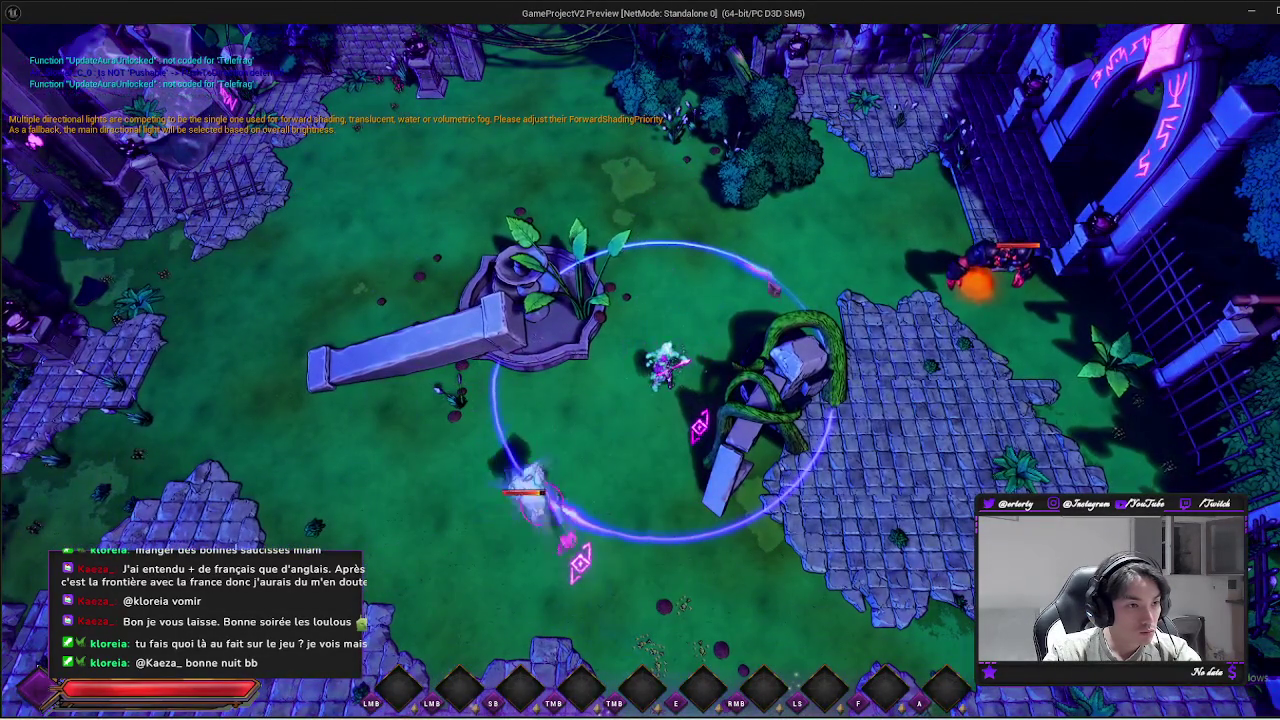
{"action": "left_click", "coordinate": [760, 255]}
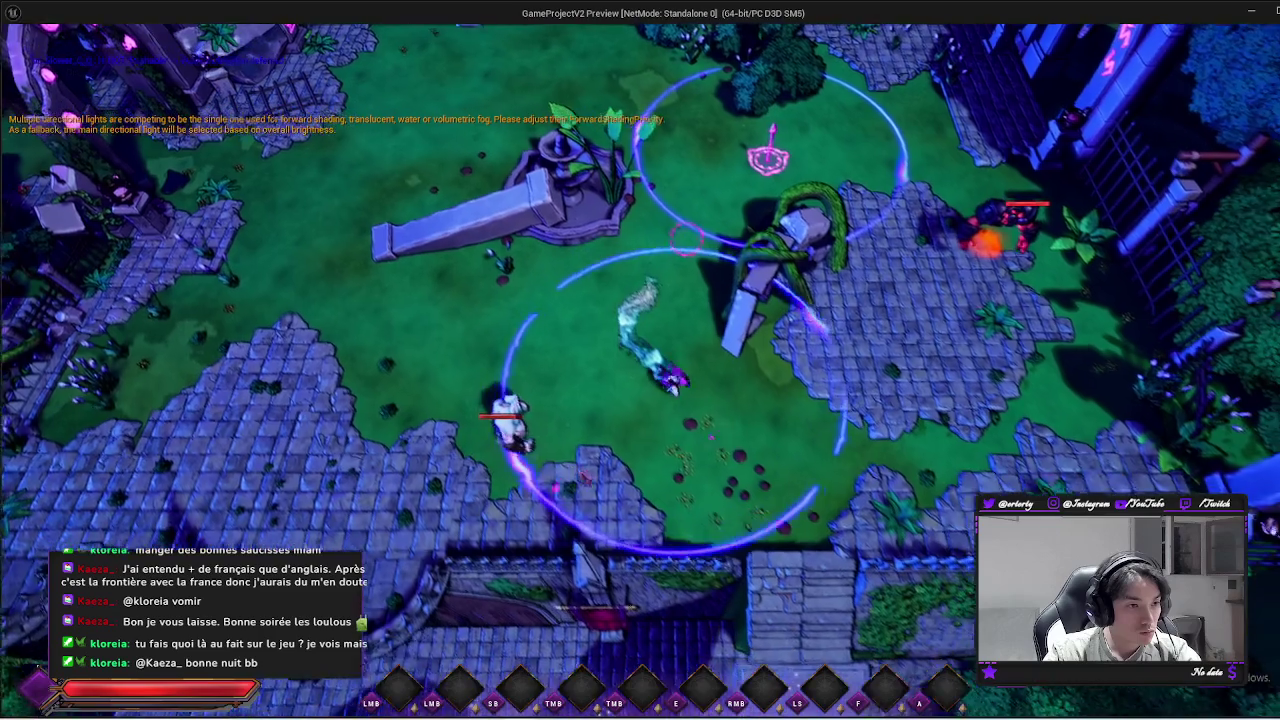
{"action": "left_click", "coordinate": [576, 307]}
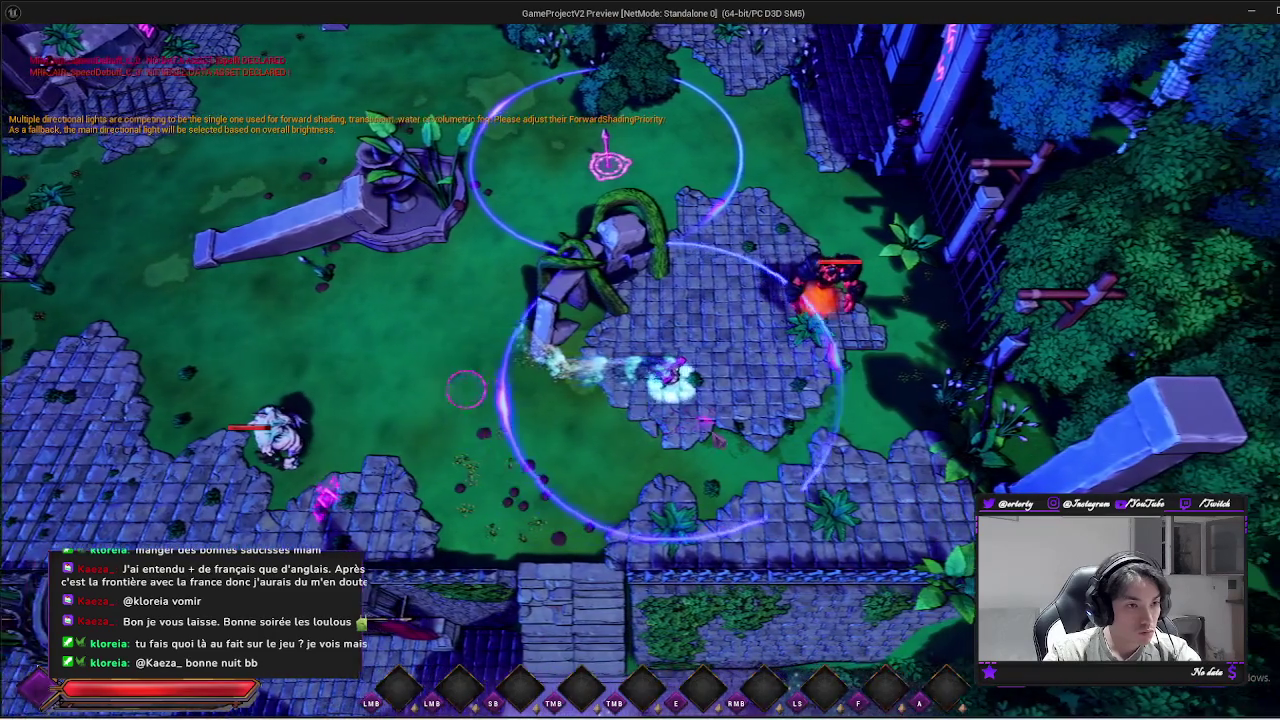
{"action": "left_click", "coordinate": [488, 333]}
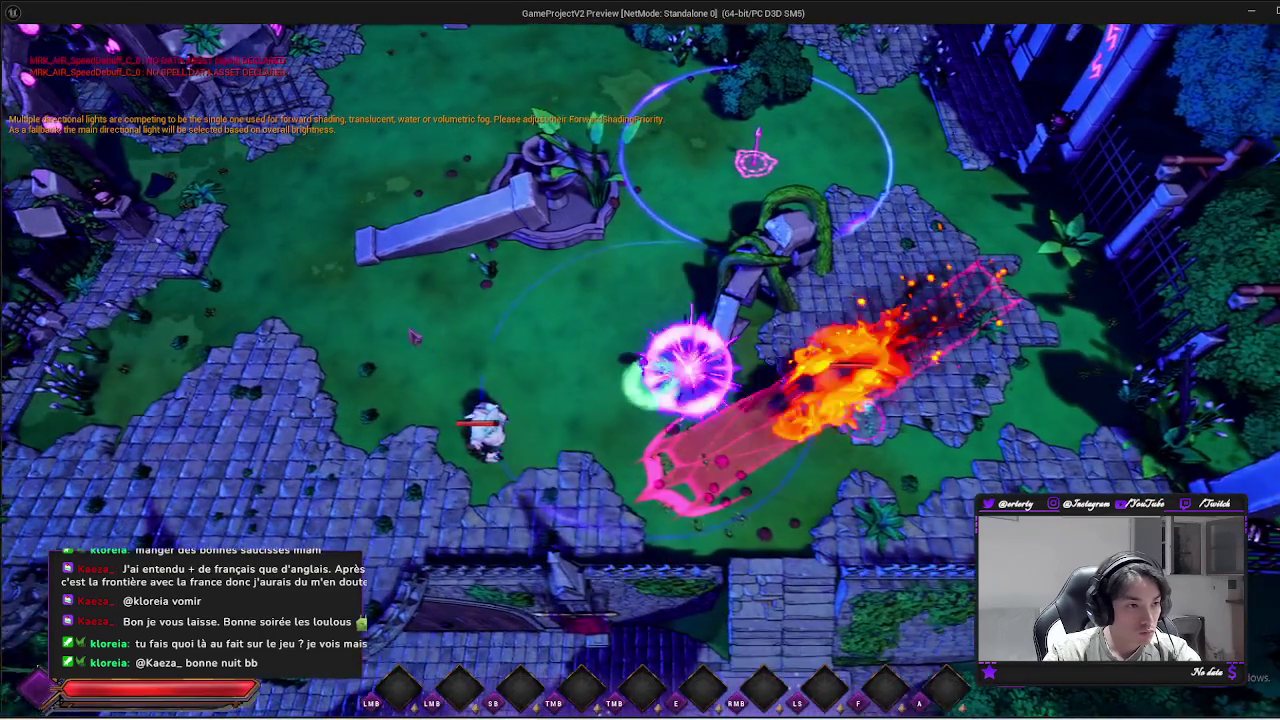
{"action": "left_click", "coordinate": [636, 333]}
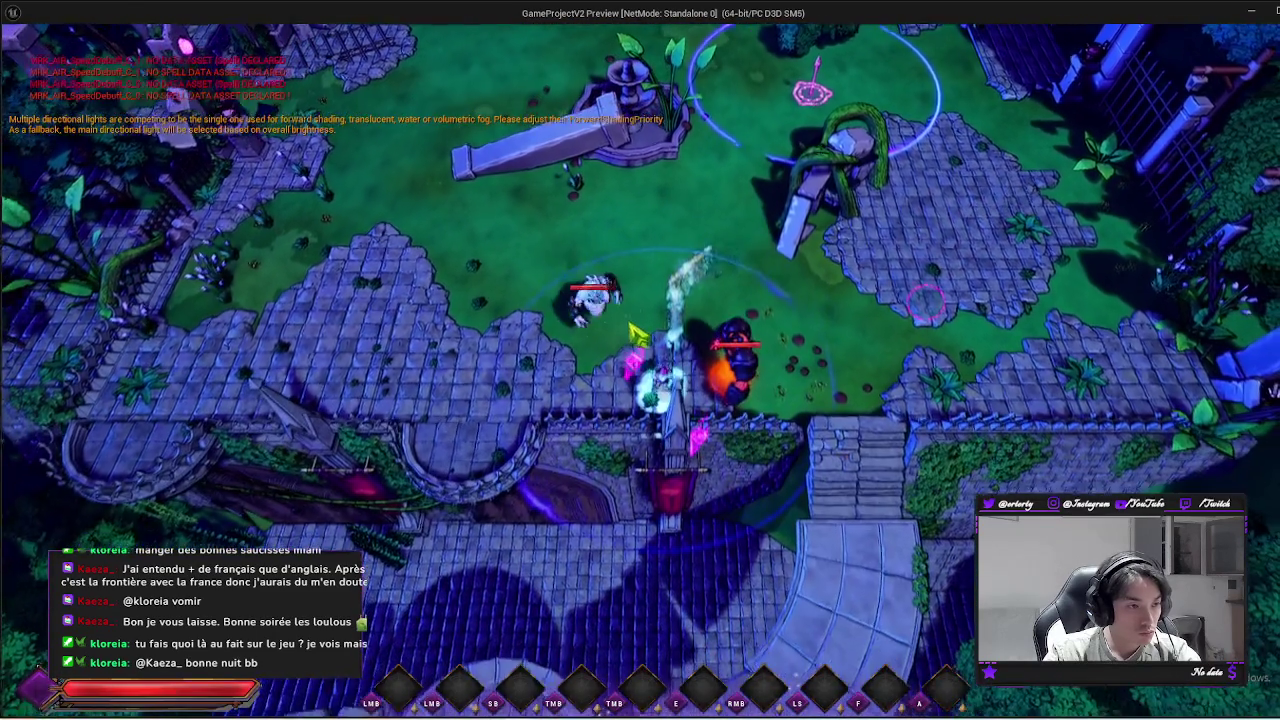
{"action": "left_click", "coordinate": [636, 333]}
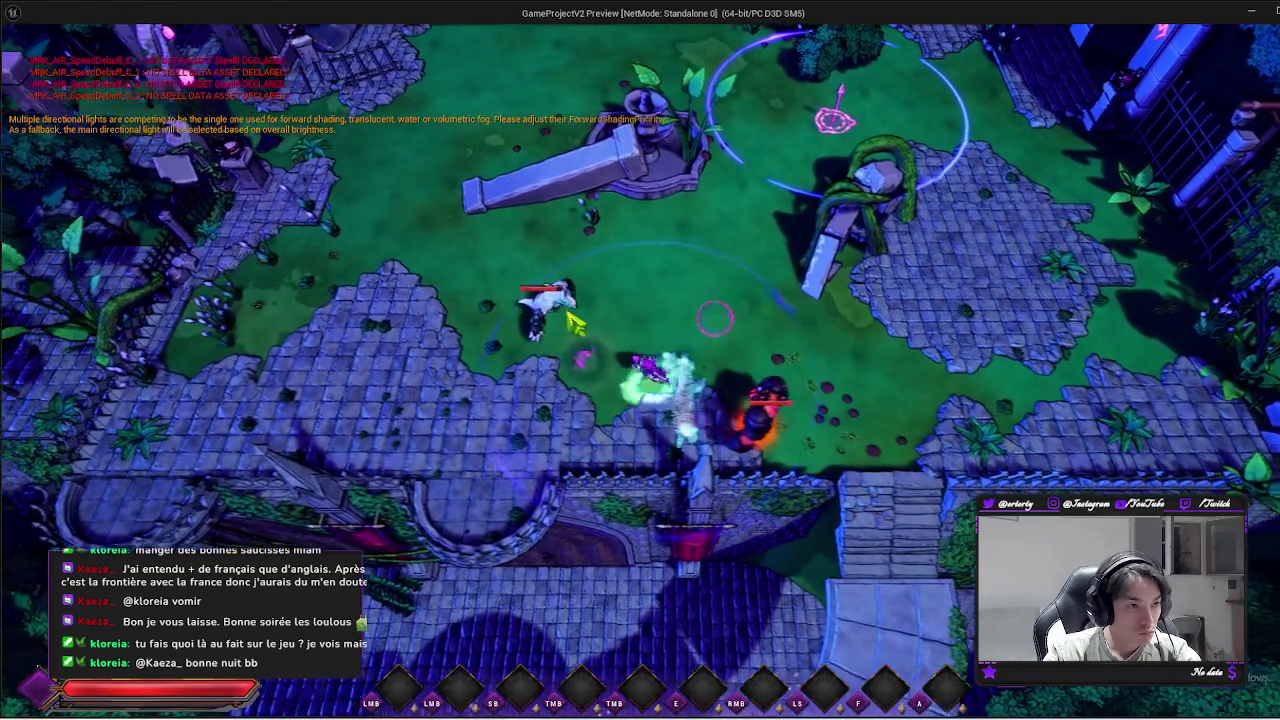
{"action": "key", "text": "e"}
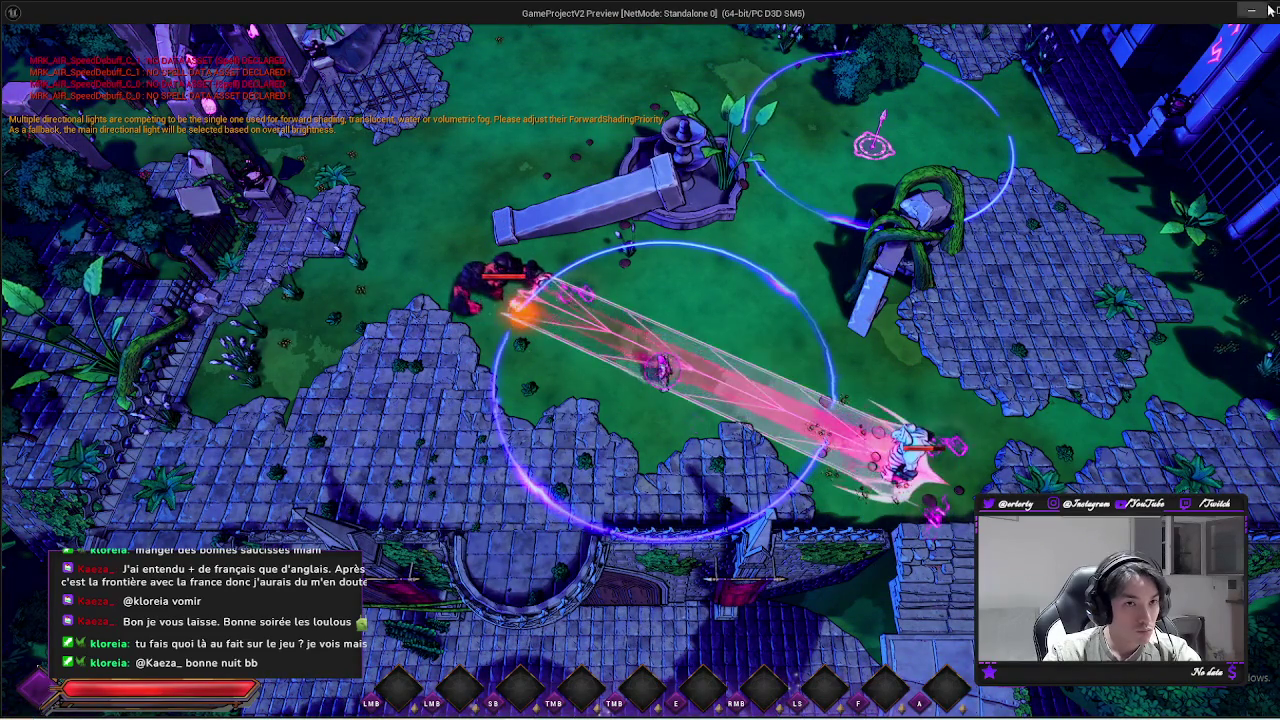
{"action": "key", "text": "alt+Tab"}
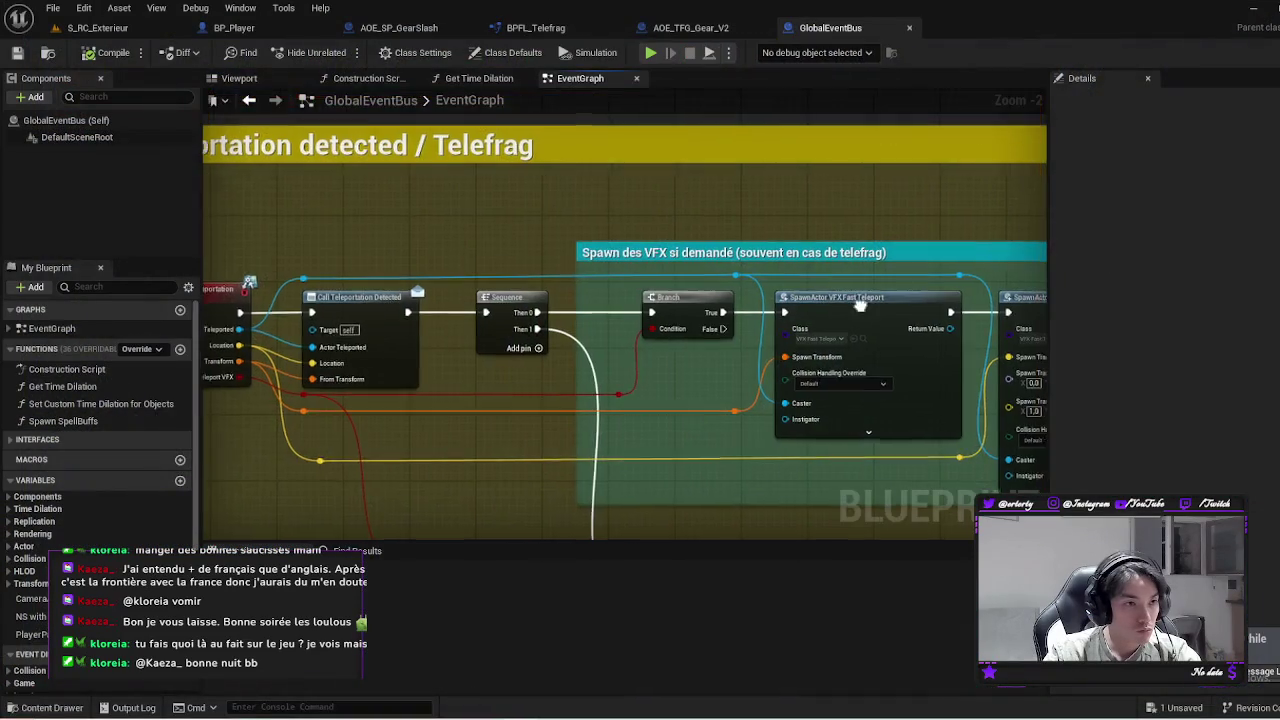
Stop the preview, review AOE_TFG_Gear_V2's actor-sorting section, then relaunch and cast a spell with S
{"action": "key", "text": "Escape"}
{"action": "left_click", "coordinate": [737, 33]}
{"action": "scroll", "coordinate": [709, 271], "scroll_direction": "down", "scroll_amount": 2}
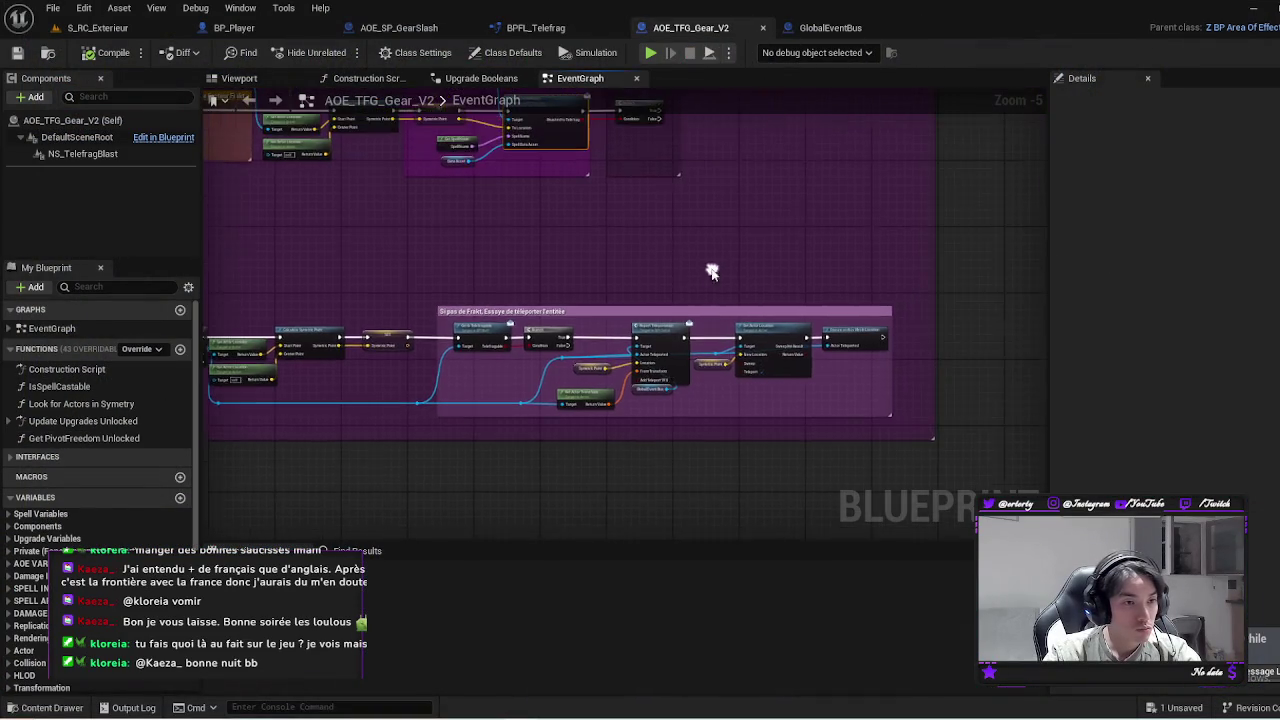
{"action": "scroll", "coordinate": [704, 189], "scroll_direction": "up", "scroll_amount": 3}
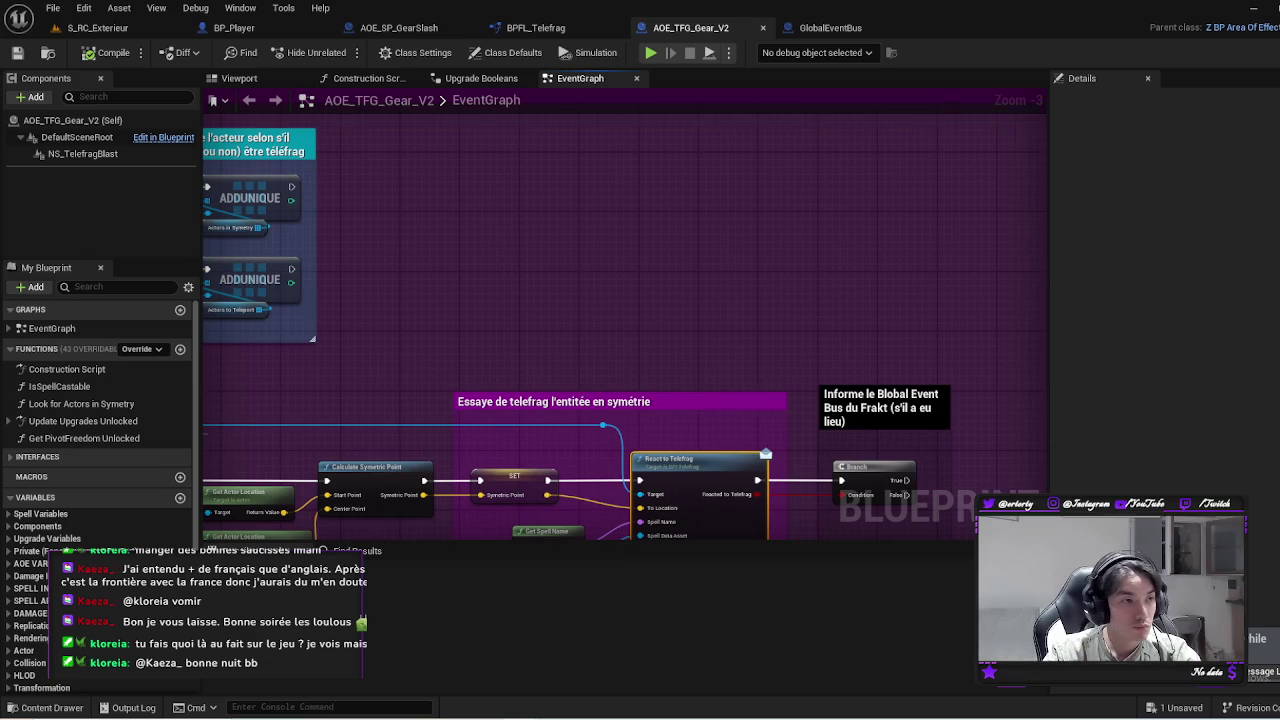
{"action": "left_click_drag", "start_coordinate": [371, 224], "coordinate": [645, 295]}
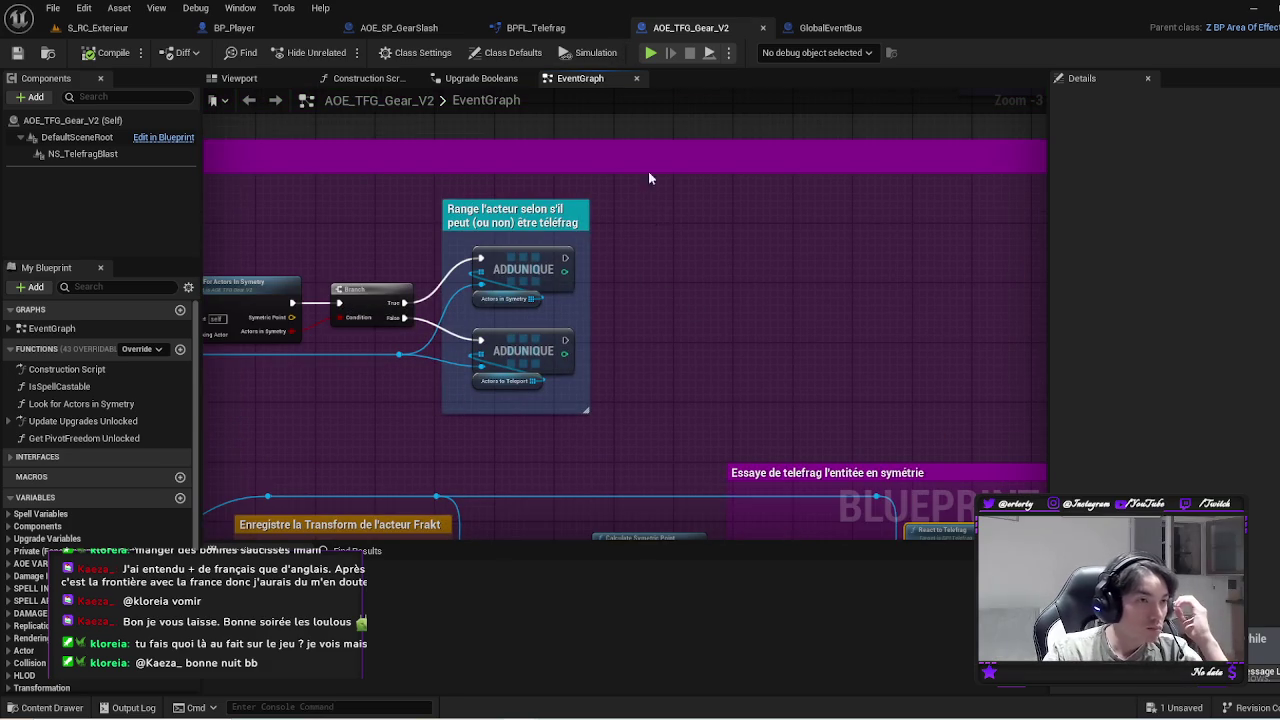
{"action": "left_click", "coordinate": [649, 54]}
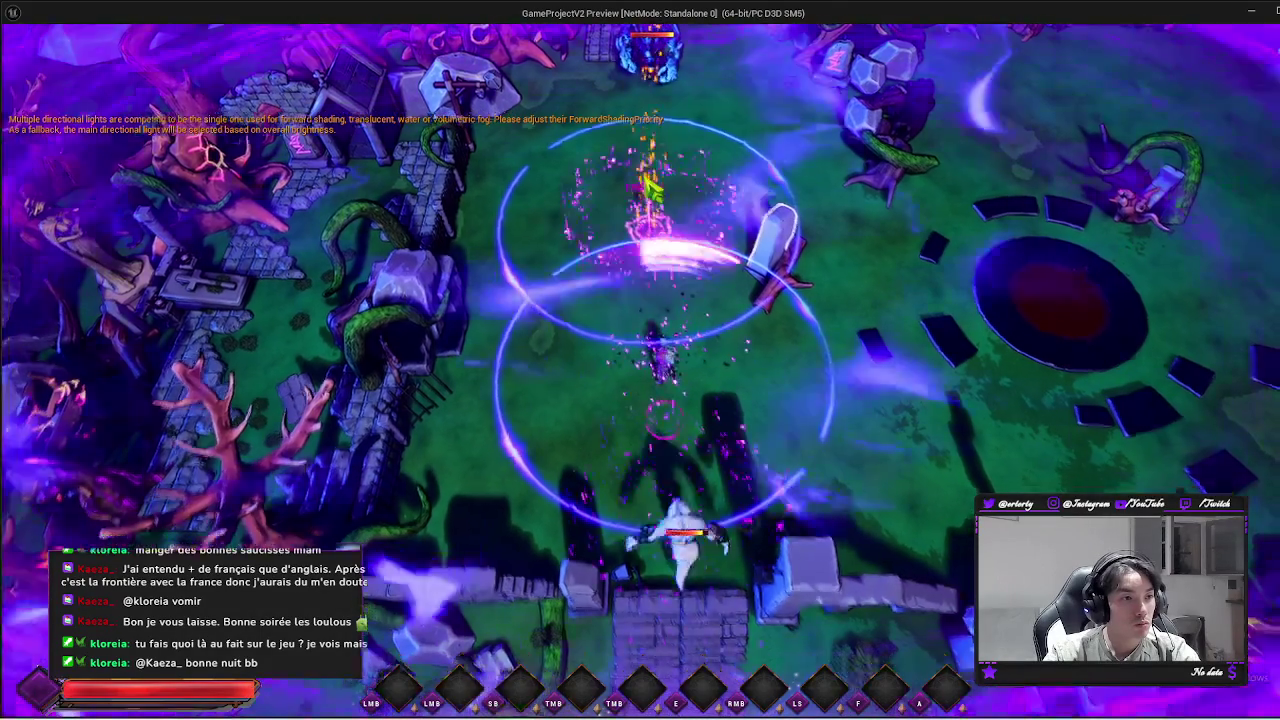
{"action": "key", "text": "s"}
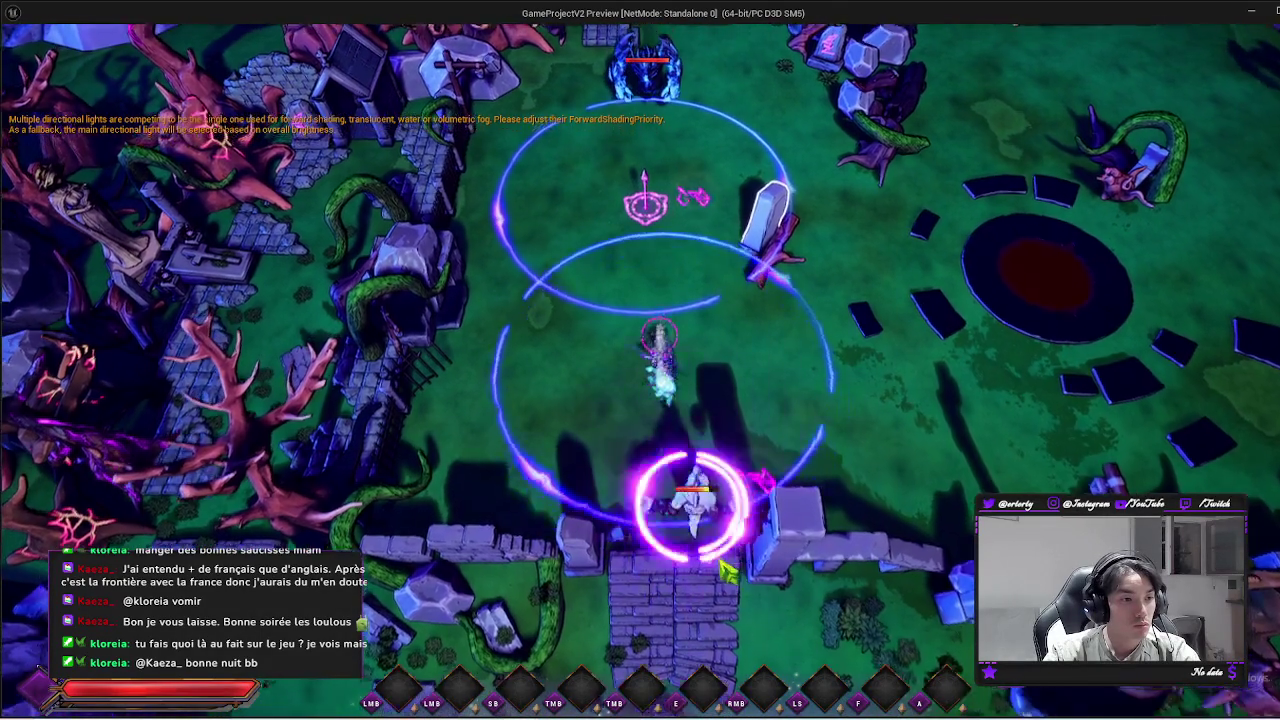